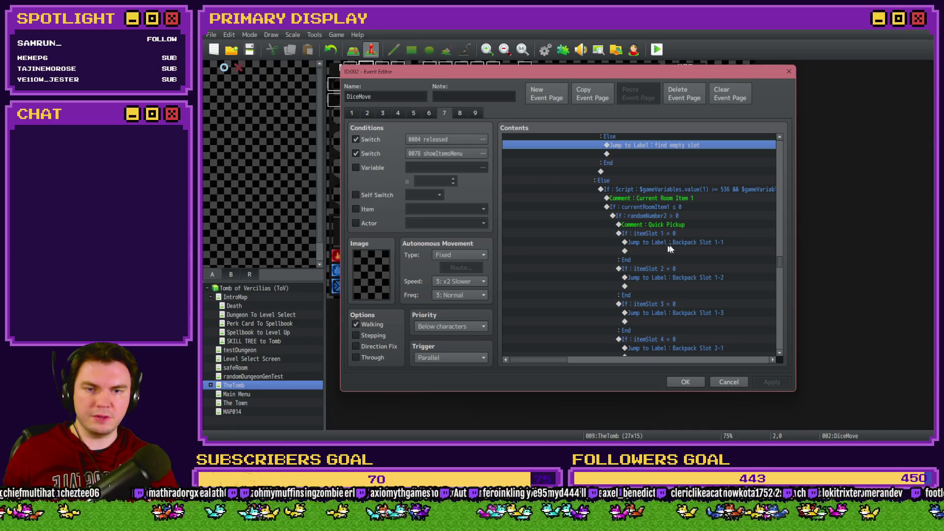
# Review the DiceMove commands, locating the Room Item 2 and find empty slot labels
pyautogui.scroll(-15, 669, 248)
pyautogui.scroll(-5, 680, 254)
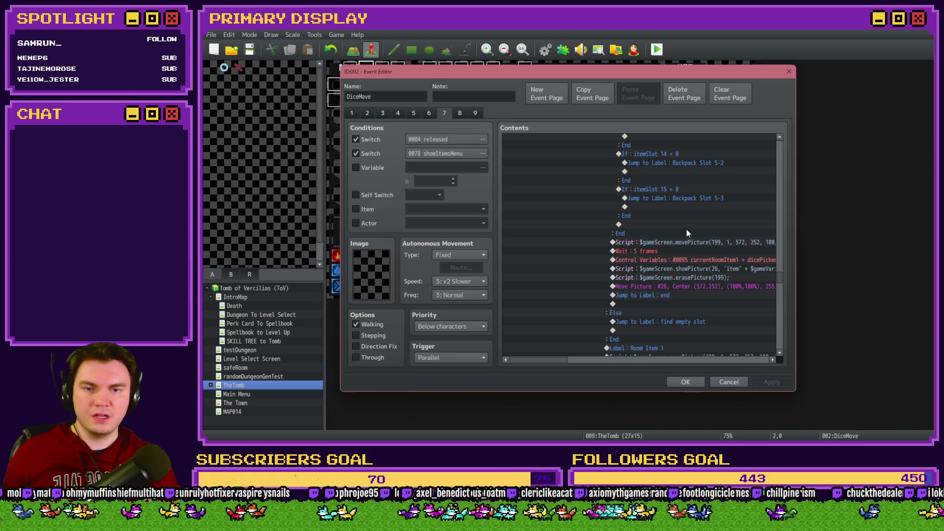
pyautogui.scroll(-5, 687, 229)
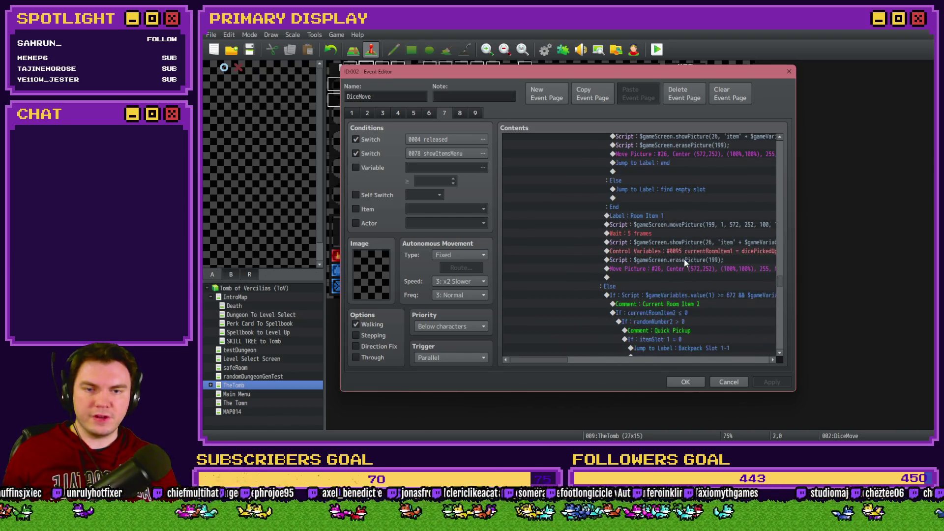
pyautogui.scroll(-3, 647, 219)
pyautogui.scroll(-10, 653, 226)
pyautogui.scroll(-10, 658, 286)
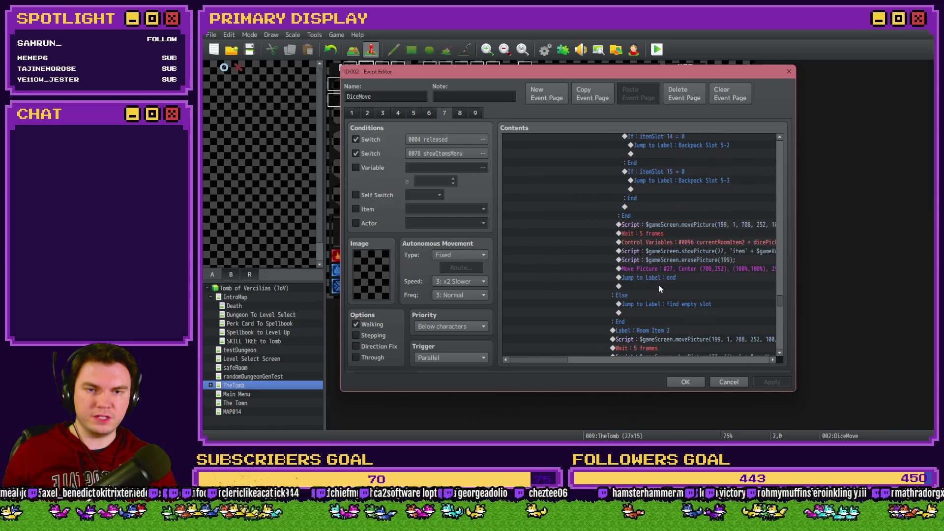
pyautogui.scroll(6, 659, 288)
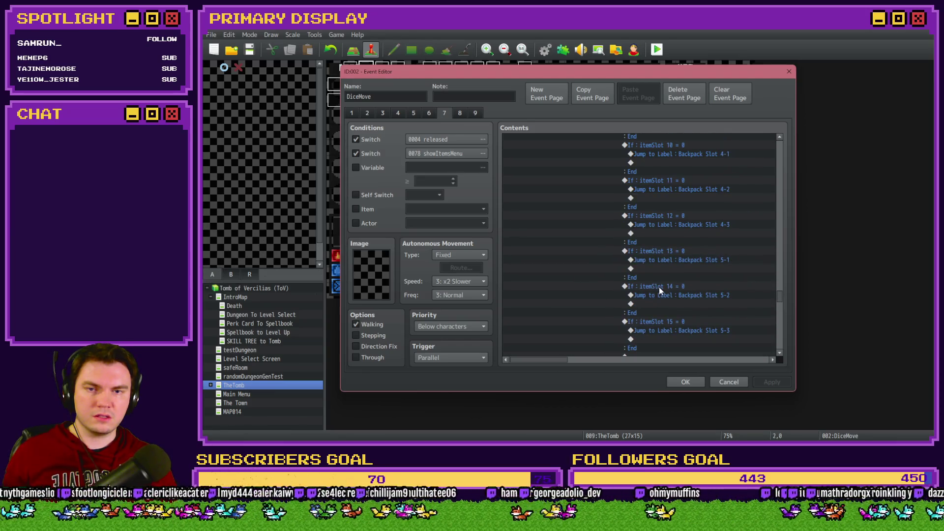
pyautogui.scroll(14, 659, 290)
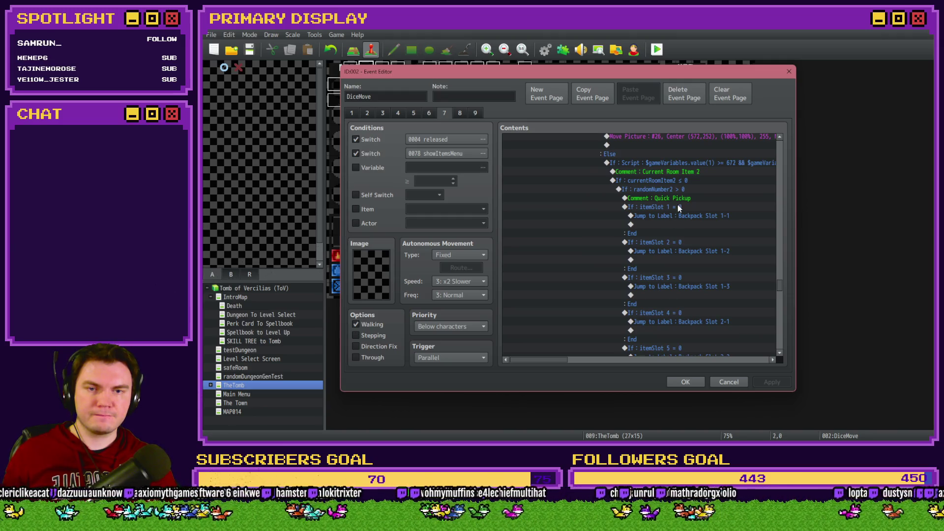
pyautogui.scroll(-11, 661, 263)
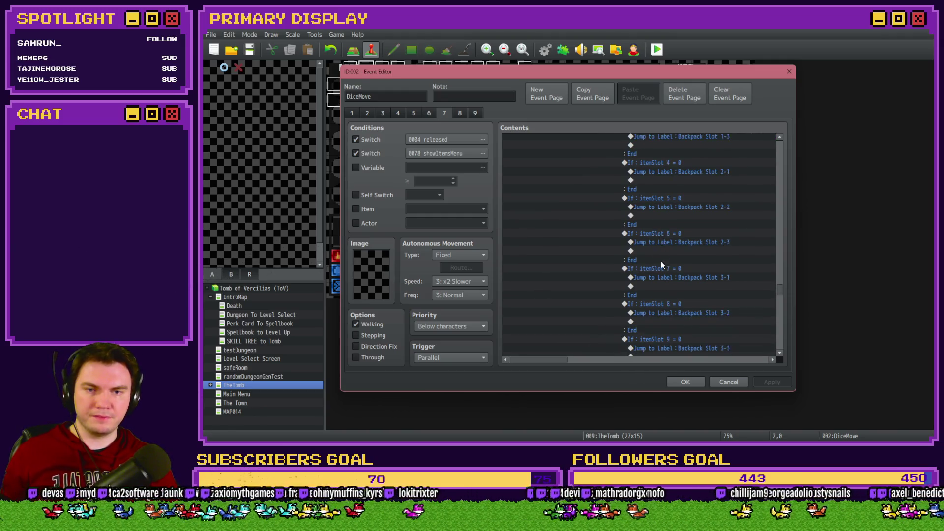
pyautogui.scroll(15, 661, 266)
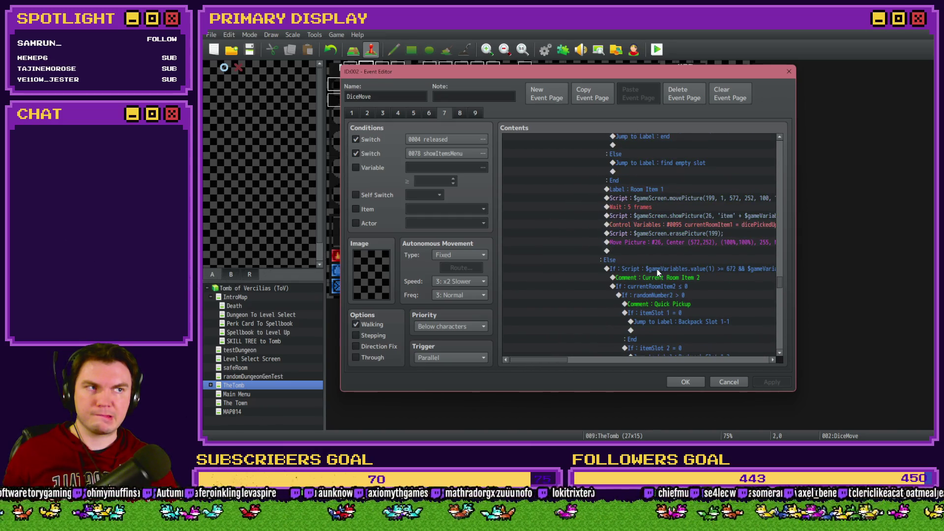
pyautogui.scroll(-15, 657, 270)
pyautogui.scroll(-9, 659, 274)
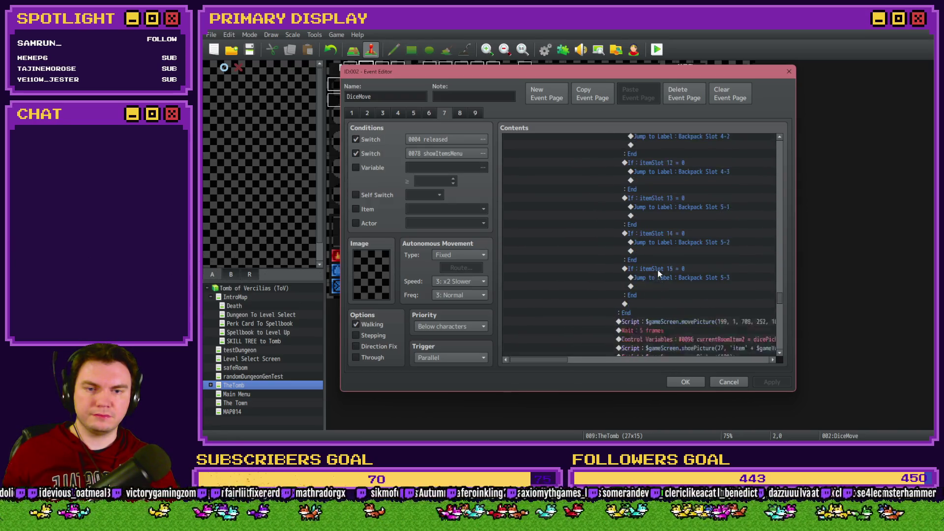
pyautogui.scroll(-2, 685, 262)
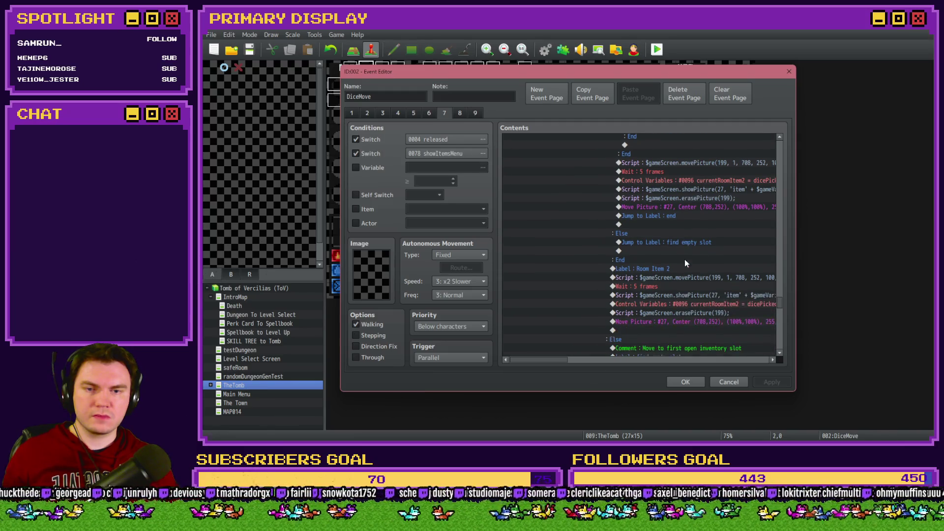
pyautogui.scroll(-2, 686, 246)
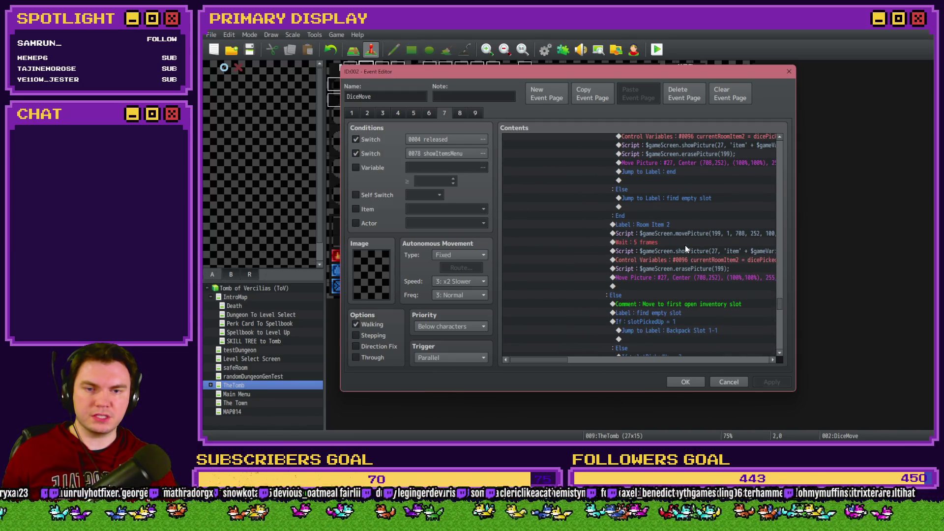
pyautogui.click(668, 228)
pyautogui.scroll(-2, 668, 230)
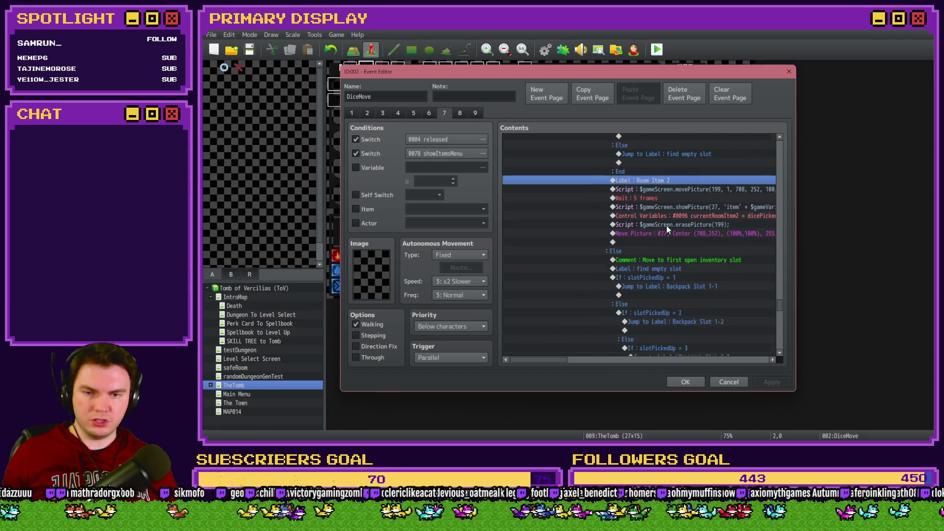
pyautogui.click(654, 251)
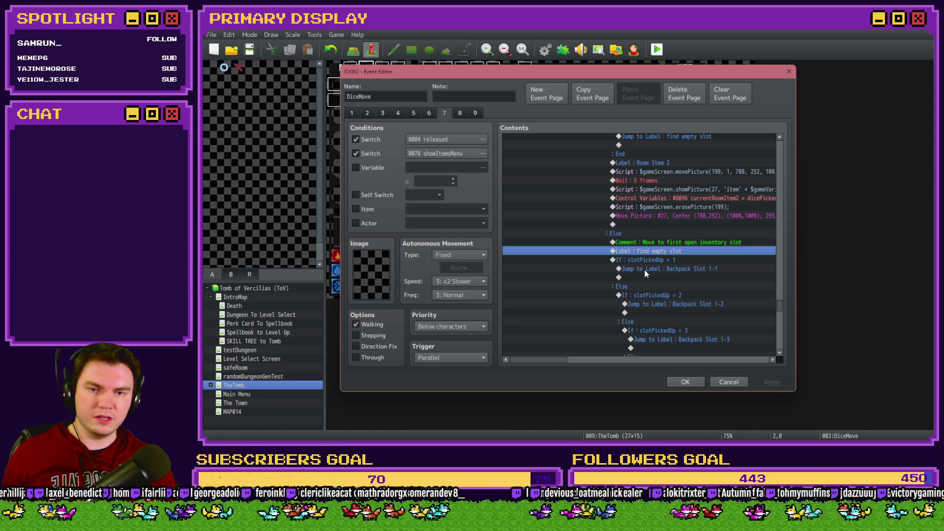
# Inspect the slotPickedUp = 18 block and its jump to find empty slot
pyautogui.scroll(-2, 646, 274)
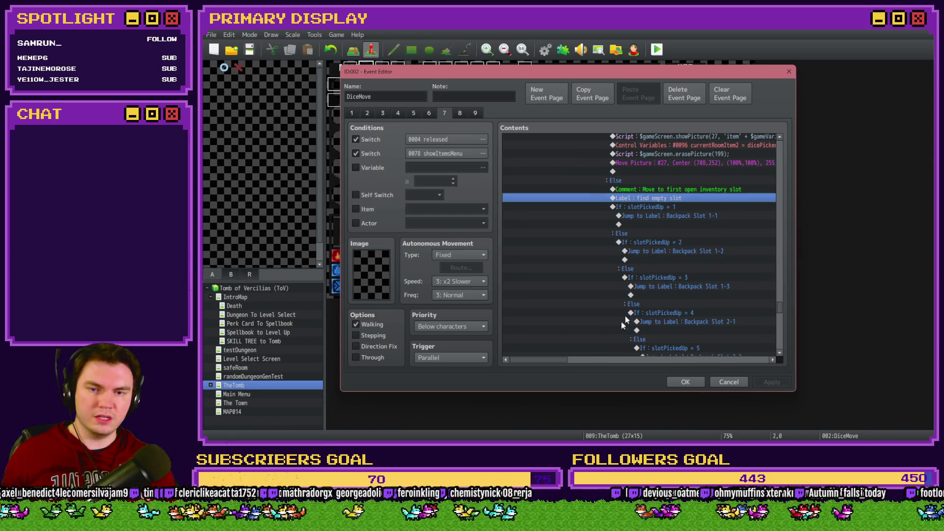
pyautogui.moveTo(563, 359); pyautogui.dragTo(574, 359)
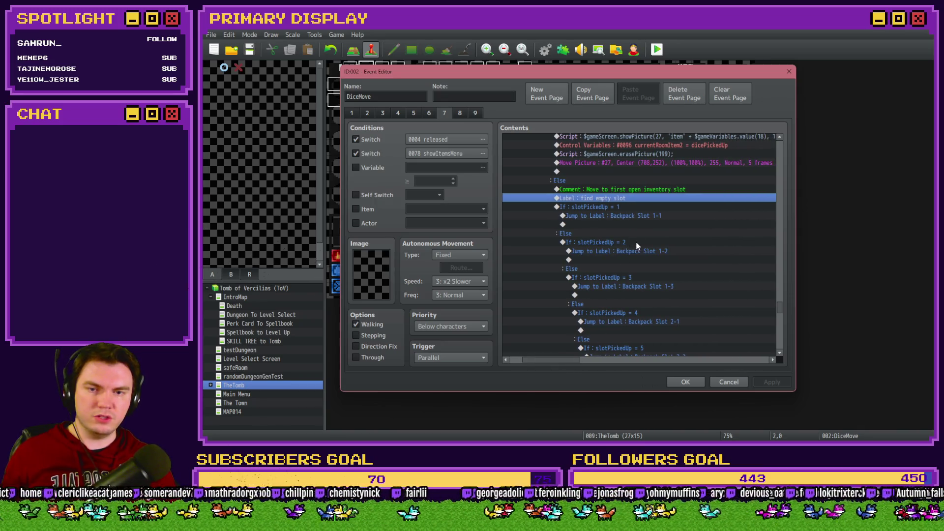
pyautogui.scroll(-2, 637, 246)
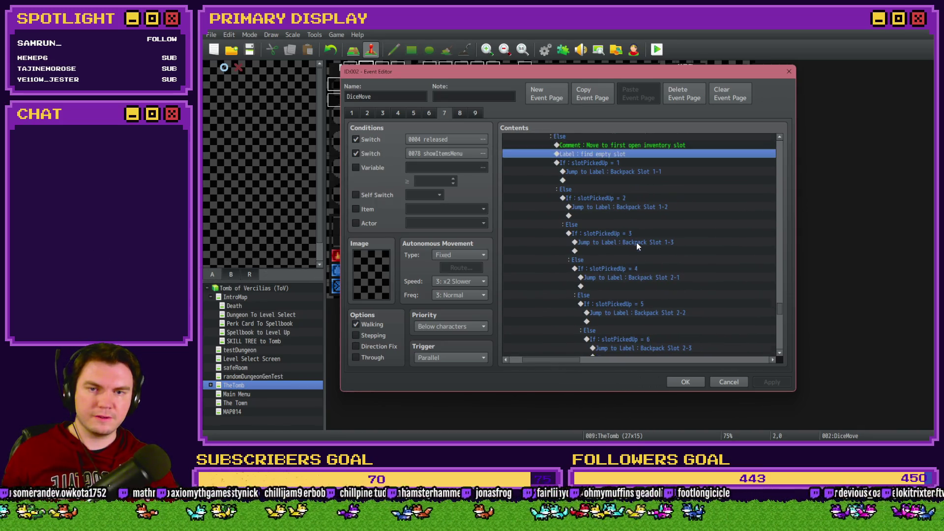
pyautogui.scroll(-15, 637, 246)
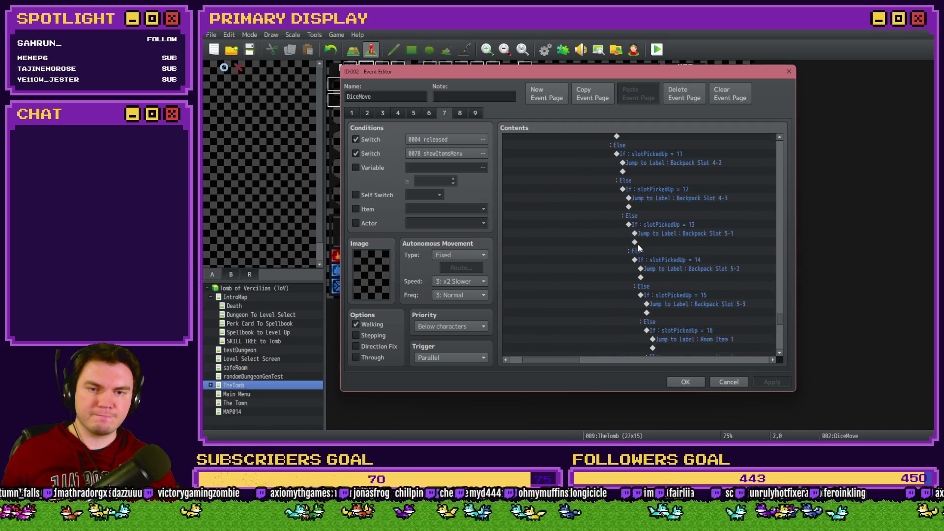
pyautogui.scroll(-2, 638, 249)
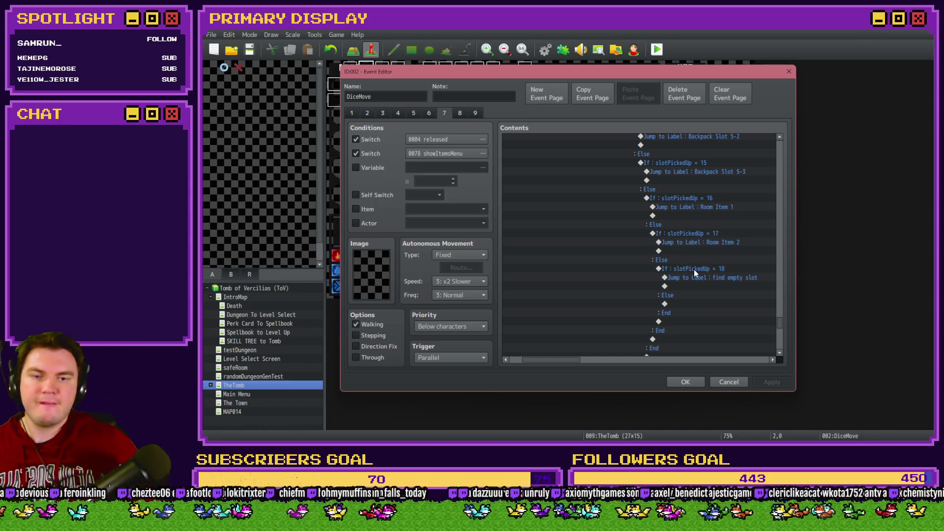
pyautogui.click(695, 278)
pyautogui.click(699, 272)
pyautogui.click(699, 279)
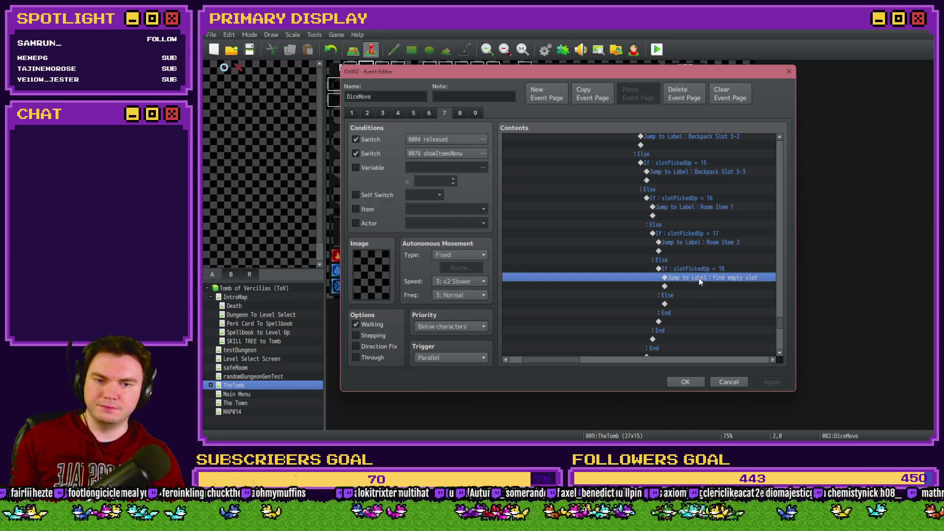
pyautogui.click(704, 272)
pyautogui.click(703, 278)
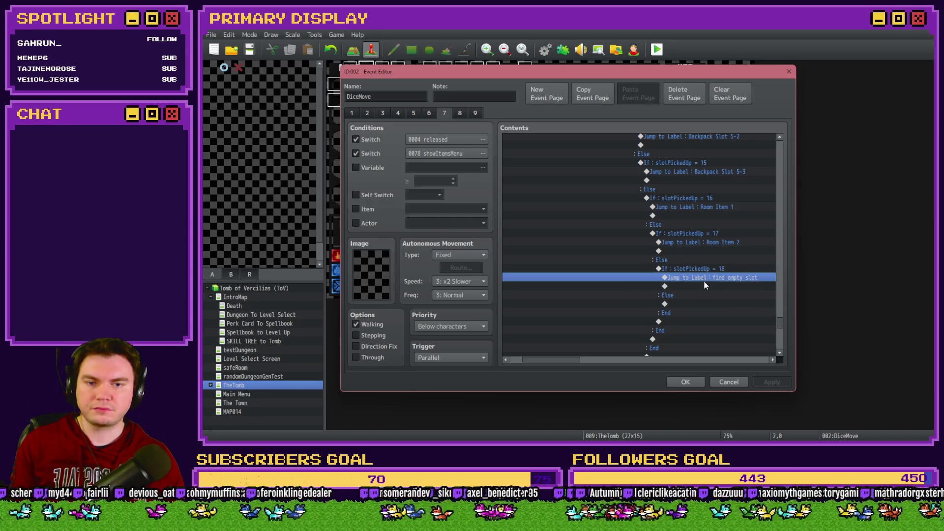
pyautogui.scroll(12, 713, 320)
pyautogui.scroll(5, 706, 323)
# Check the Backpack Slot 1-1 and find empty slot Jump to Label settings without changing them
pyautogui.click(639, 190)
pyautogui.press('Return')
pyautogui.click(666, 261)
pyautogui.scroll(-10, 704, 297)
pyautogui.scroll(-8, 703, 301)
pyautogui.click(708, 286)
pyautogui.press('Return')
pyautogui.click(661, 258)
# Close the DiceMove event and start a playtest, saving the changes
pyautogui.click(686, 381)
pyautogui.click(654, 49)
pyautogui.click(538, 247)
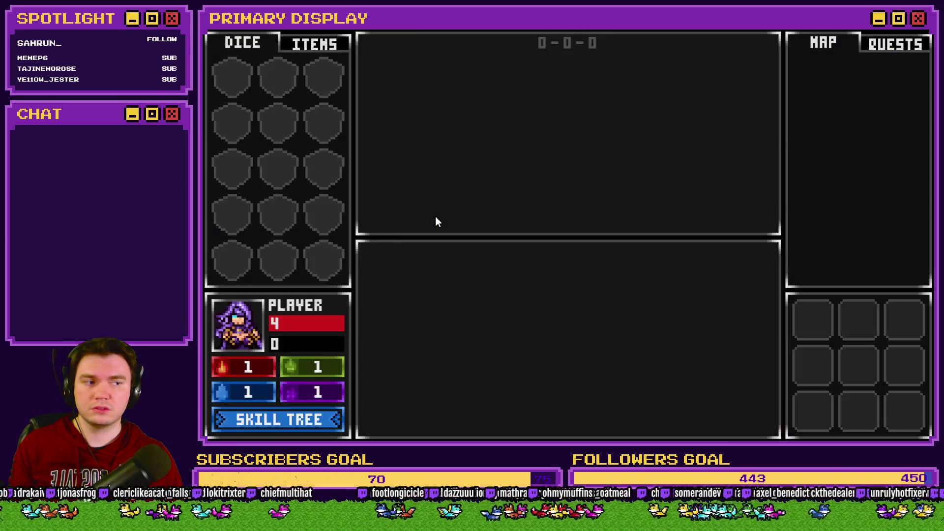
# Walk two rooms to the orb pedestal, lift the purple orb off in Items, then quit the playtest
pyautogui.press('w')
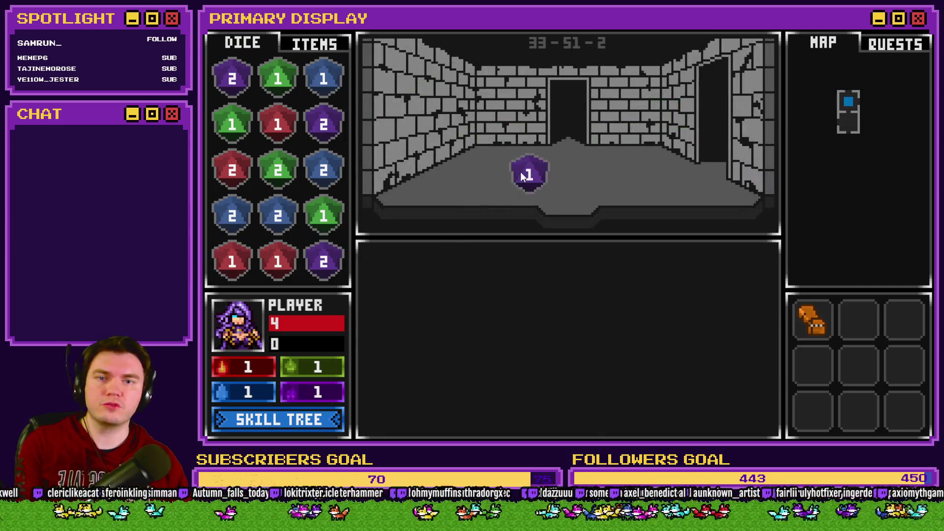
pyautogui.press('w')
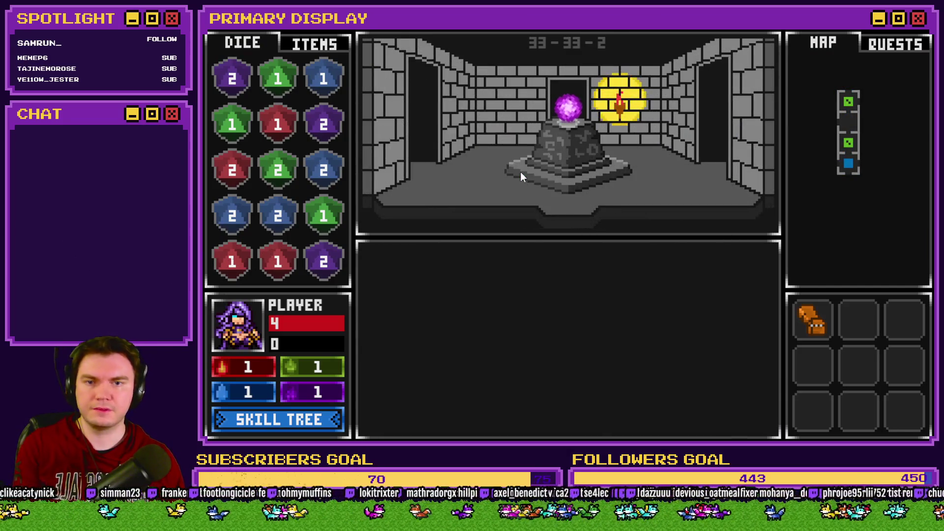
pyautogui.click(294, 44)
pyautogui.moveTo(568, 101); pyautogui.dragTo(526, 118)
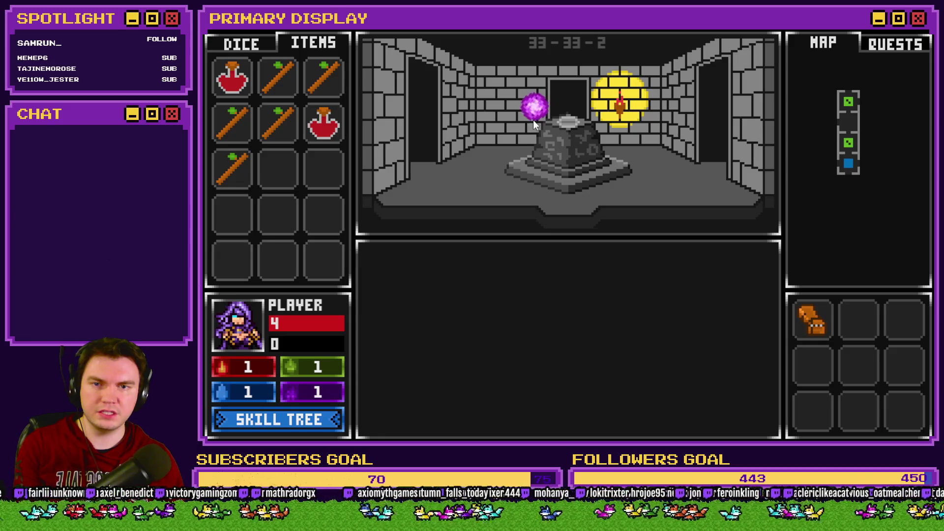
pyautogui.hotkey('alt', 'F4')
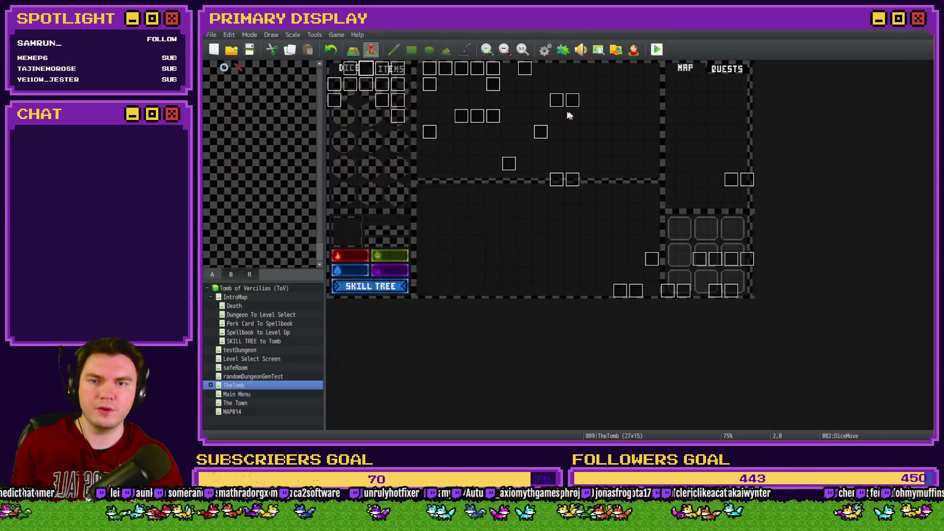
# Open the DiceMove event on page 7, 'Item Interactivity - Placing Items'
pyautogui.doubleClick(367, 69)
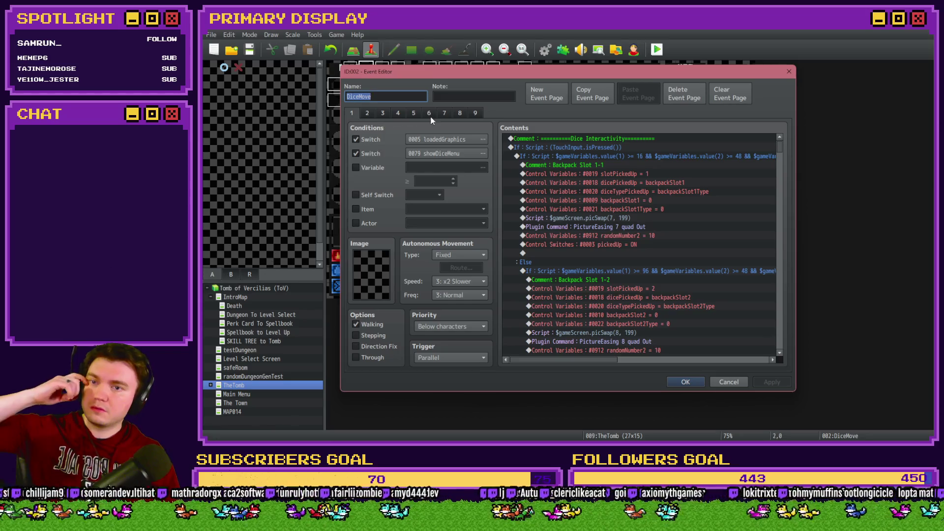
pyautogui.click(444, 114)
pyautogui.click(446, 112)
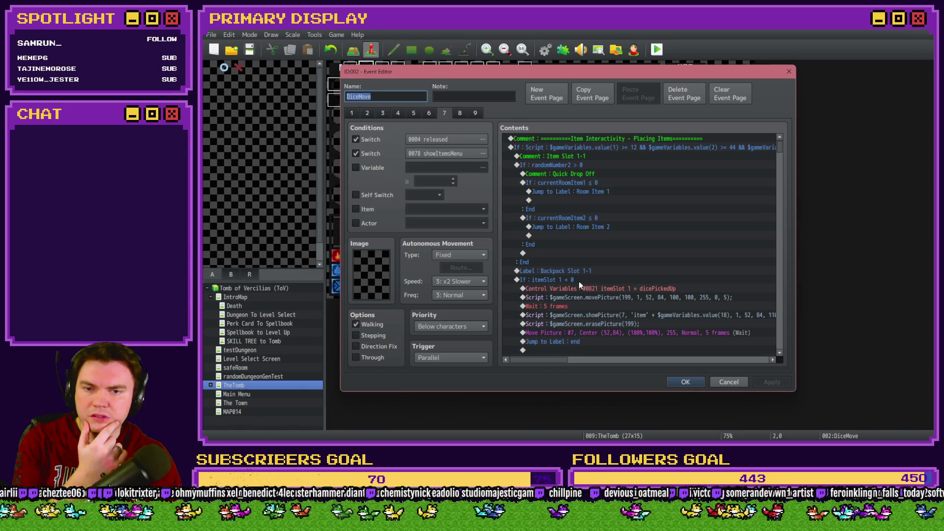
# Apply the DiceMove item-pickup command edits with OK
pyautogui.scroll(-2, 580, 274)
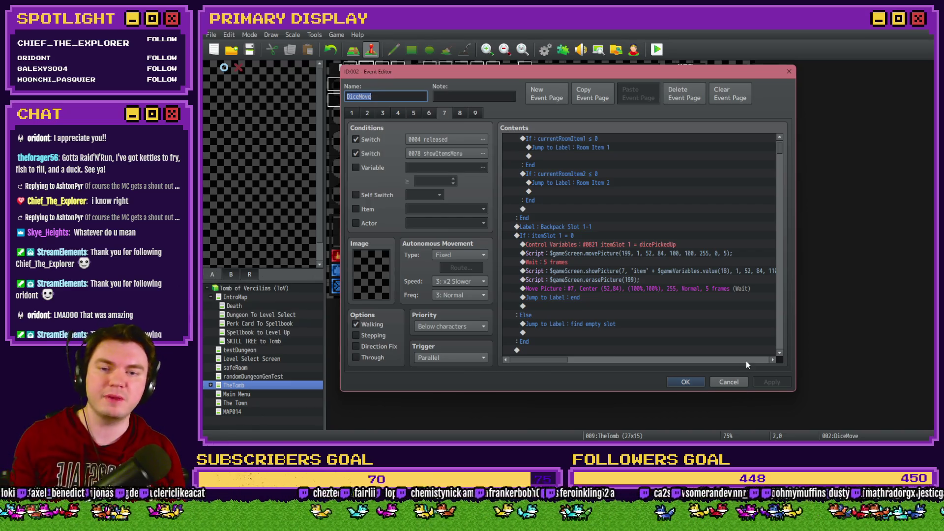
pyautogui.click(683, 382)
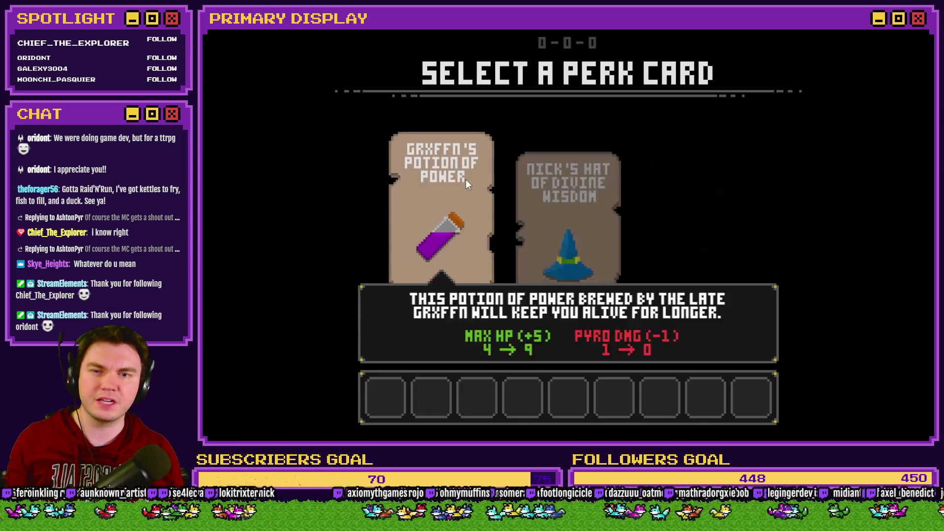
# Take the potion of power perk card (Max HP 4 → 9, Pyro DMG -1)
pyautogui.click(465, 179)
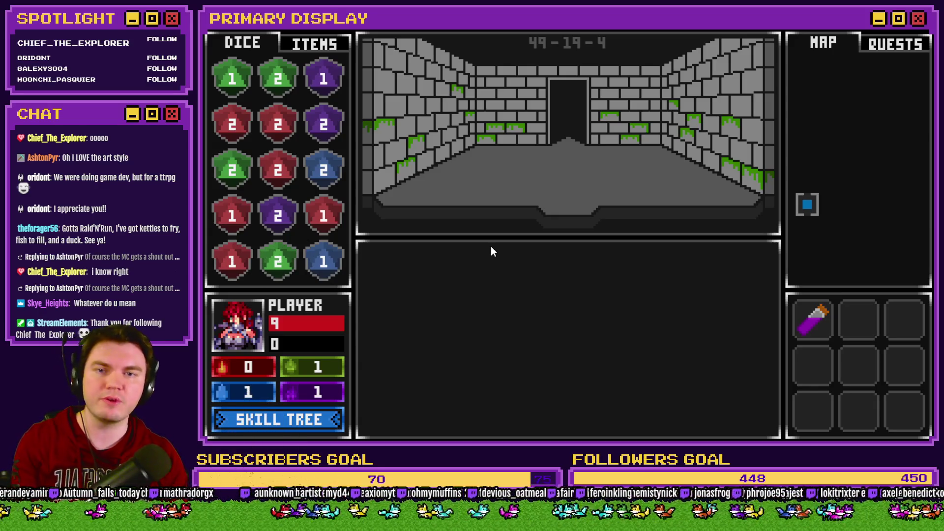
# Step forward, collect the green 1 die and merge the green 2 die into its neighbour
pyautogui.press('w')
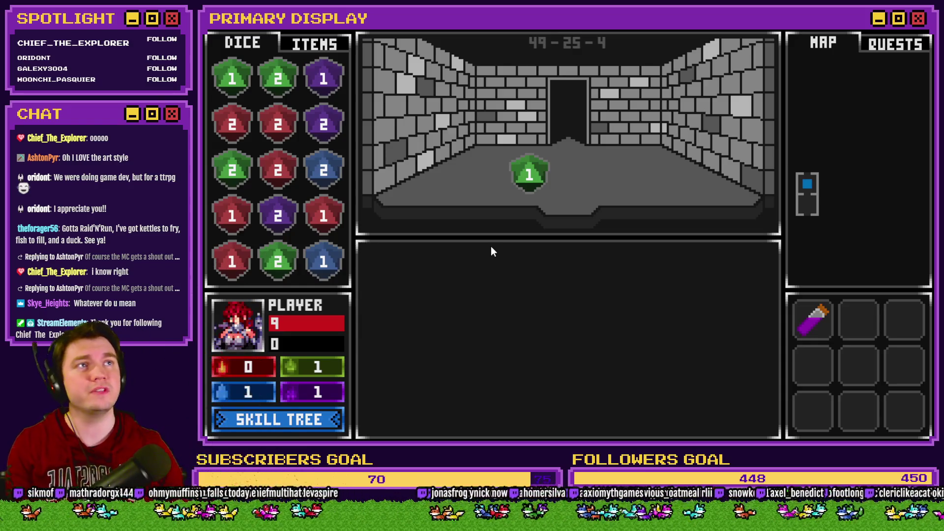
pyautogui.click(530, 175)
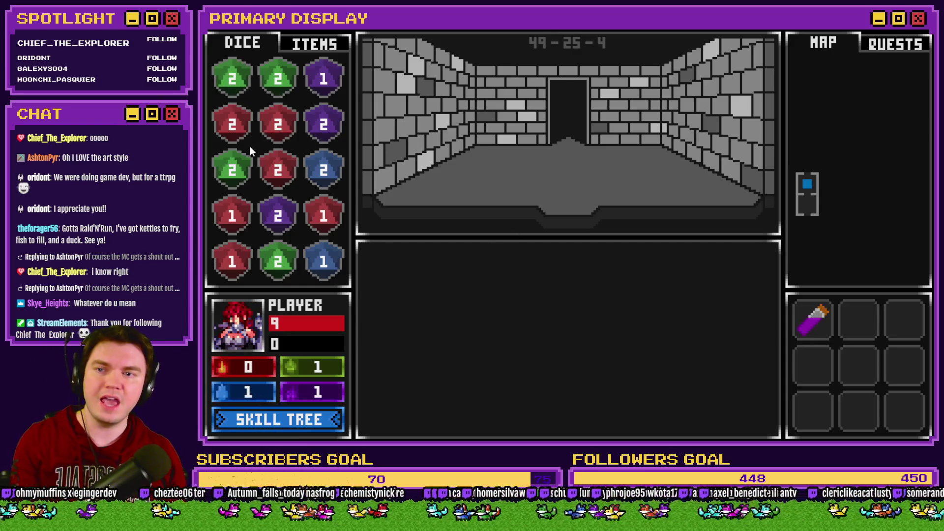
pyautogui.moveTo(234, 82); pyautogui.dragTo(277, 82)
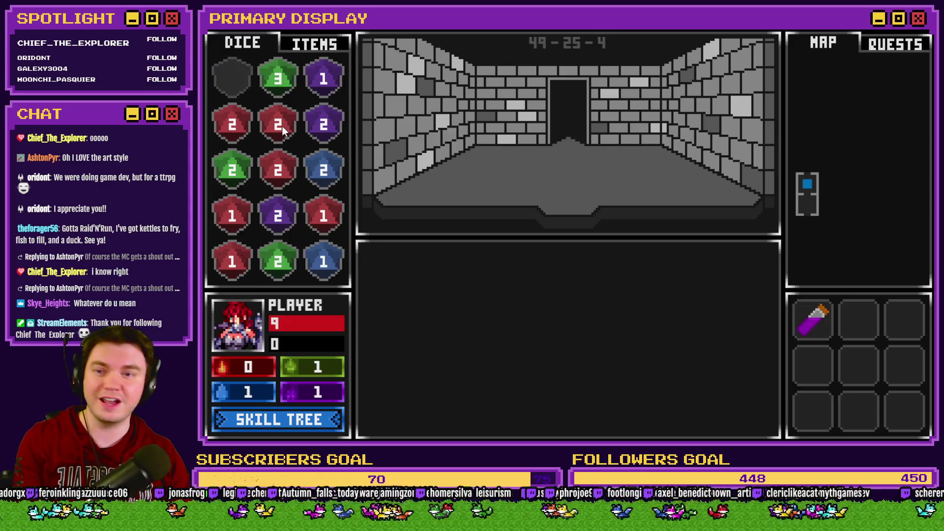
# Advance through the vine and blue-die rooms to the orb pedestal, check inventory, then head back
pyautogui.press('w')
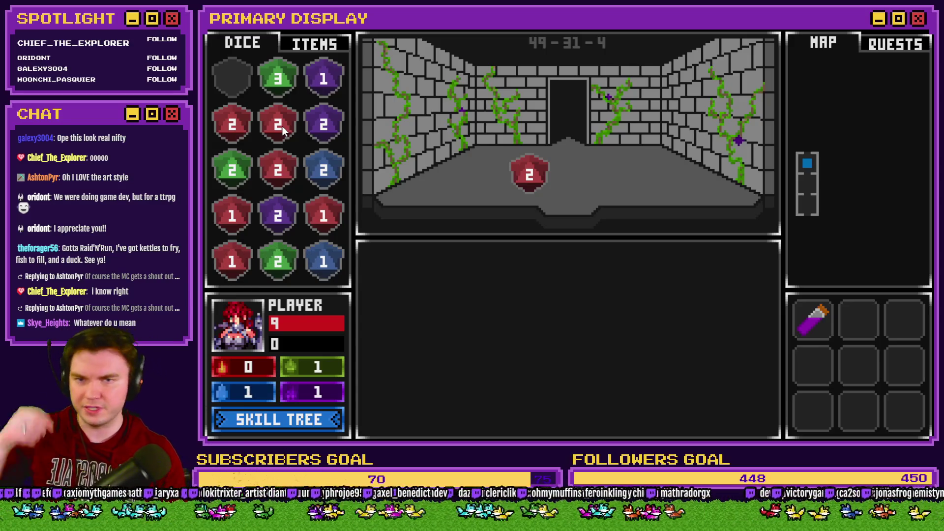
pyautogui.press('w')
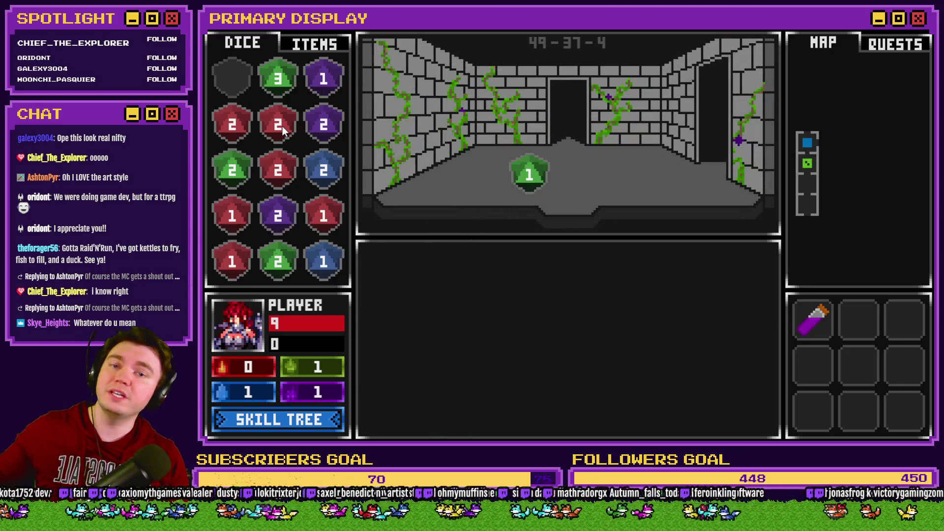
pyautogui.press('w')
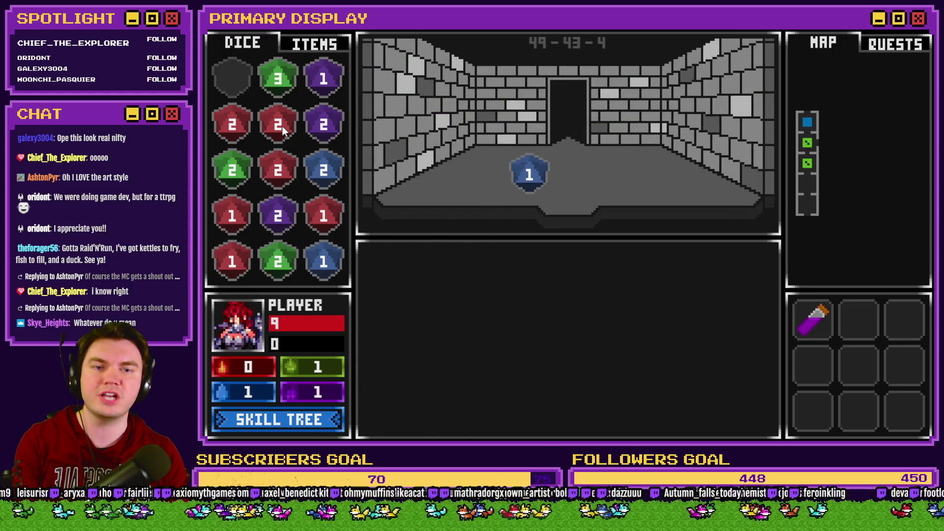
pyautogui.press('w')
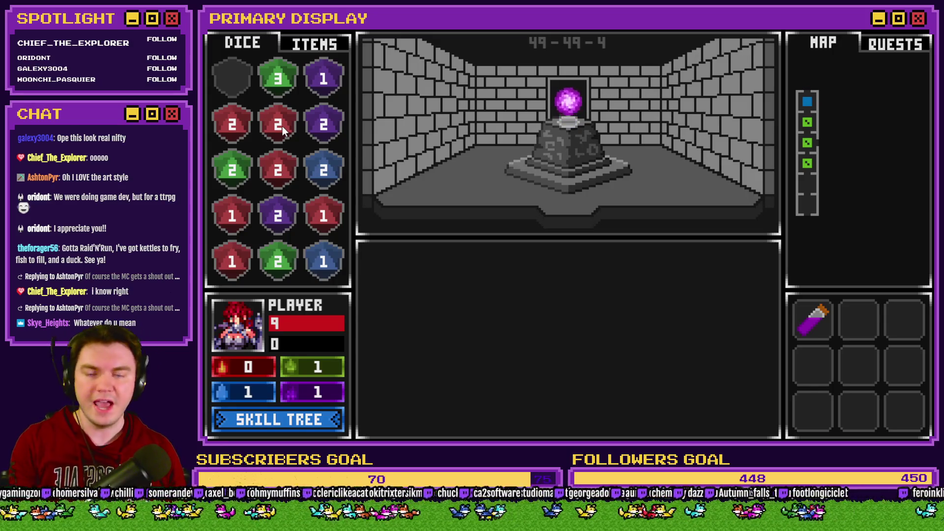
pyautogui.press('Tab')
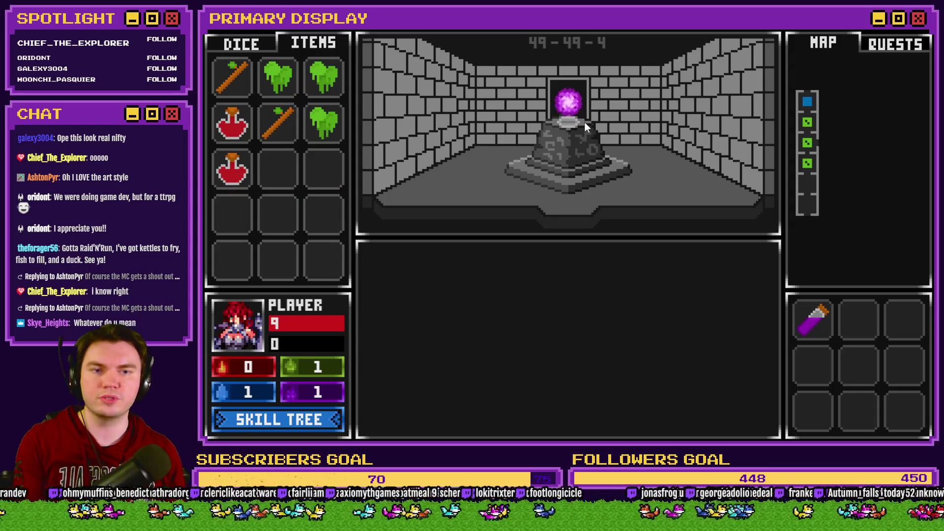
pyautogui.click(582, 132)
pyautogui.click(586, 149)
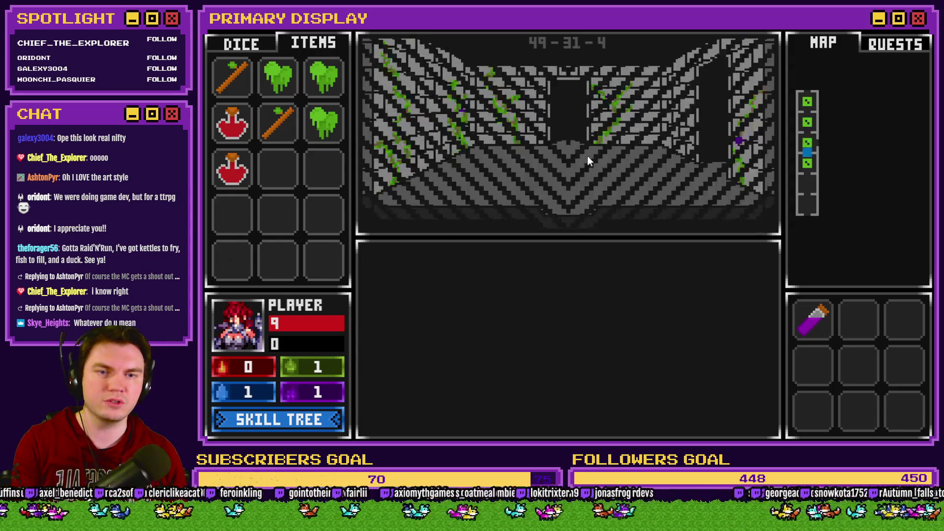
# Return through 49-2-4 to the glyph frame room and interact with the glyphs, triggering the '_x' TypeError
pyautogui.click(594, 211)
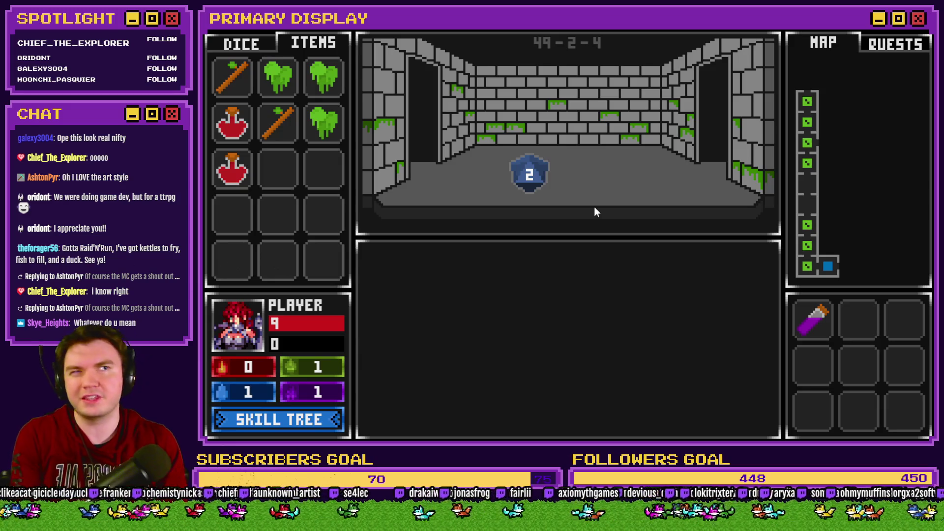
pyautogui.click(594, 208)
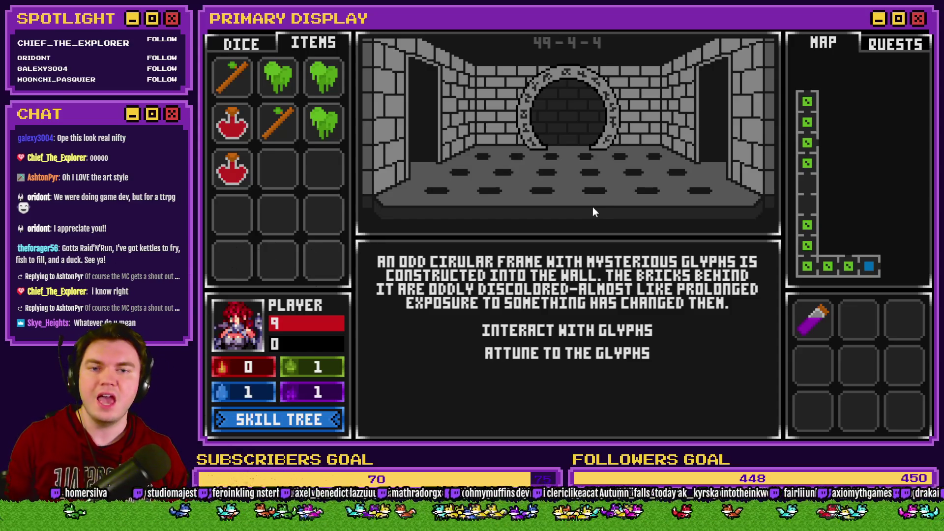
pyautogui.click(617, 331)
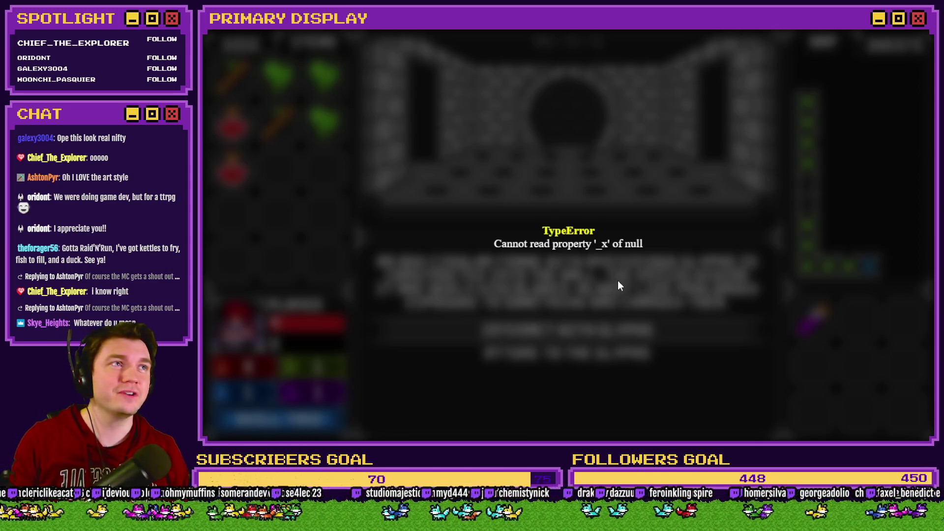
# Restart with F5, walk to the purple orb pedestal room 54-54-44 and show the inventory
pyautogui.press('F5')
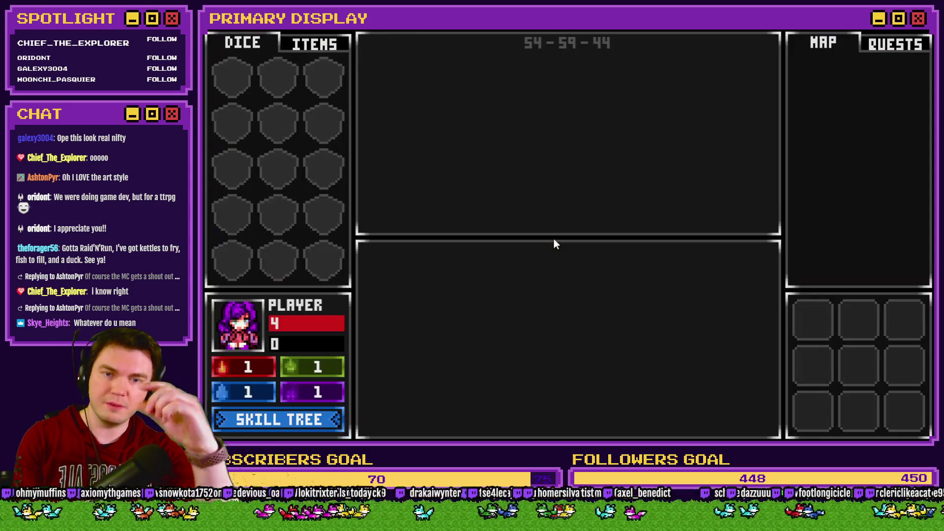
pyautogui.press('Up')
pyautogui.press('Up')
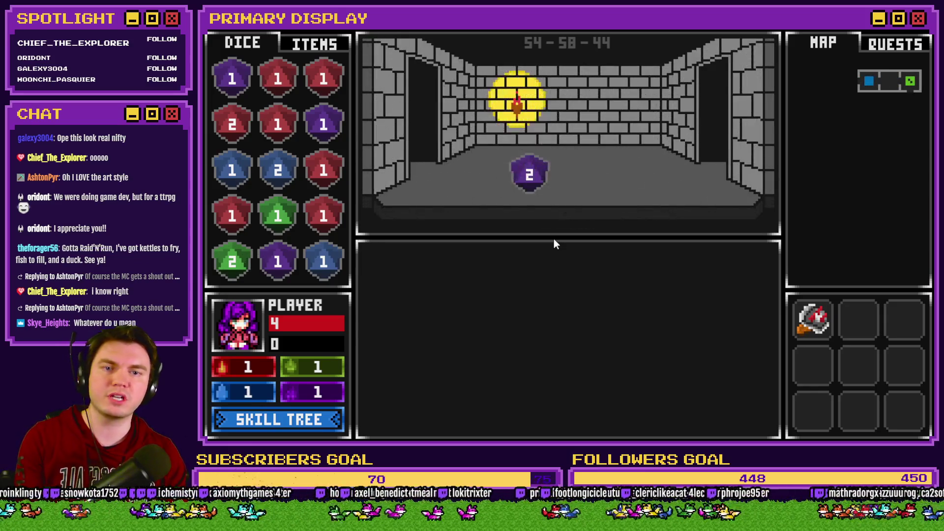
pyautogui.press('Up')
pyautogui.press('Up')
pyautogui.press('Up')
pyautogui.press('Left')
pyautogui.press('Up')
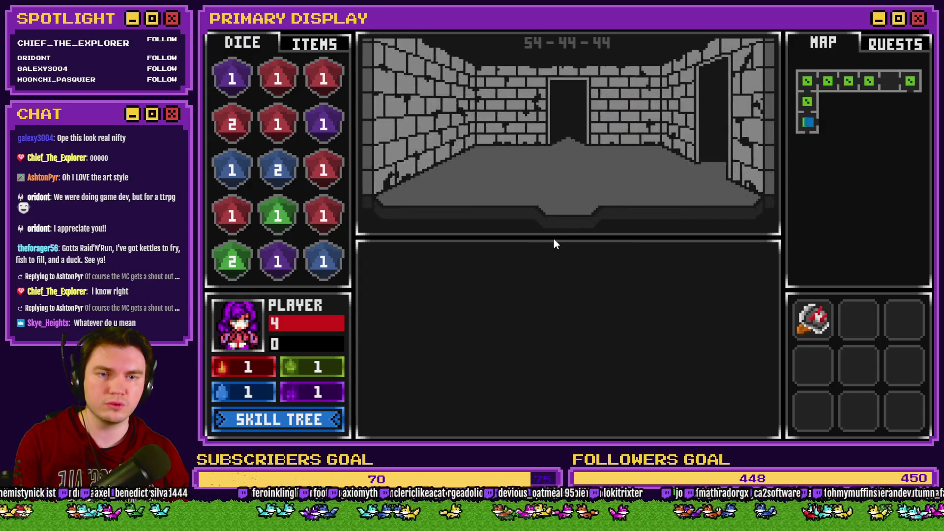
pyautogui.press('Left')
pyautogui.press('Up')
pyautogui.press('Up')
pyautogui.press('Up')
pyautogui.press('Up')
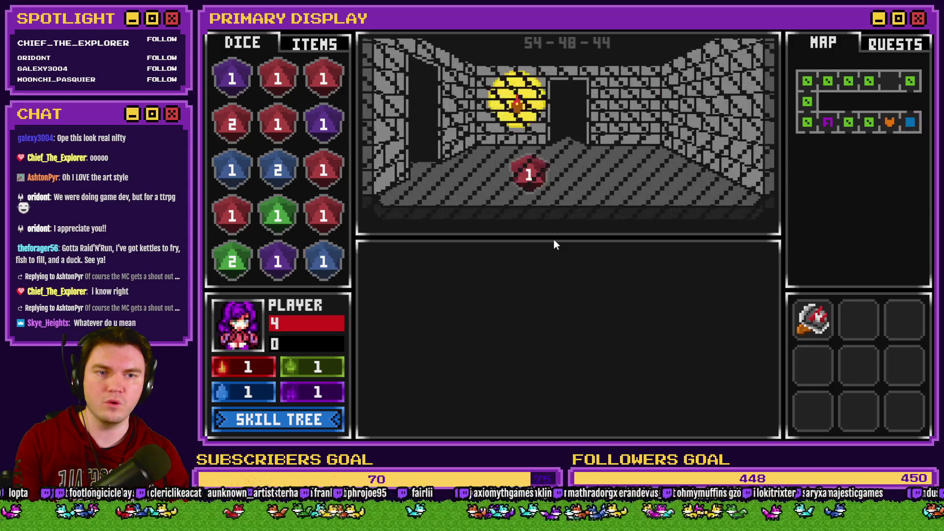
pyautogui.press('Left')
pyautogui.press('Up')
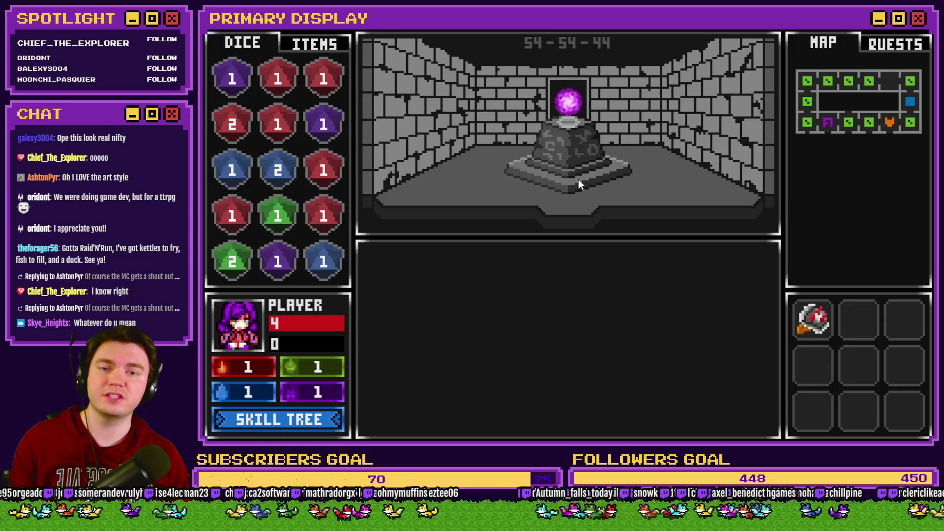
pyautogui.click(324, 45)
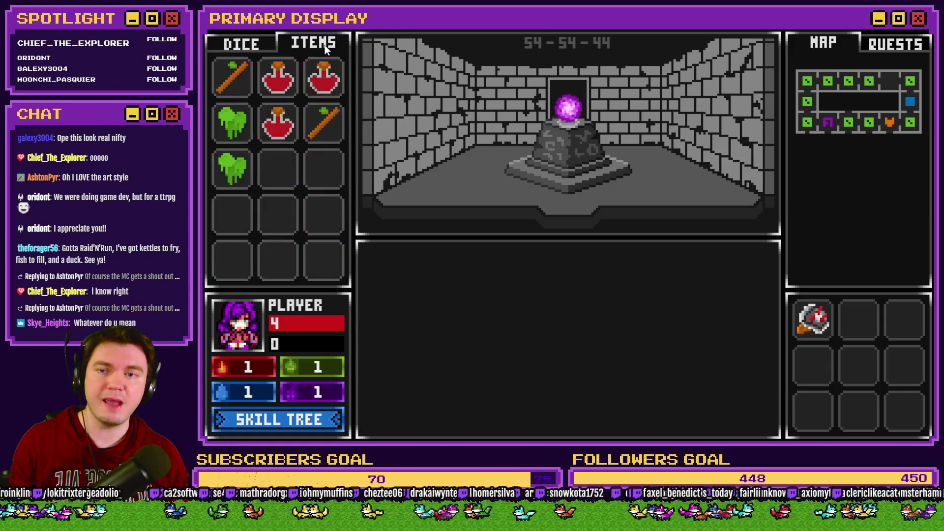
# Move the purple orb into an empty inventory slot and interact with the glyphs, hitting the TypeError again
pyautogui.moveTo(569, 106); pyautogui.dragTo(295, 177)
pyautogui.click(494, 184)
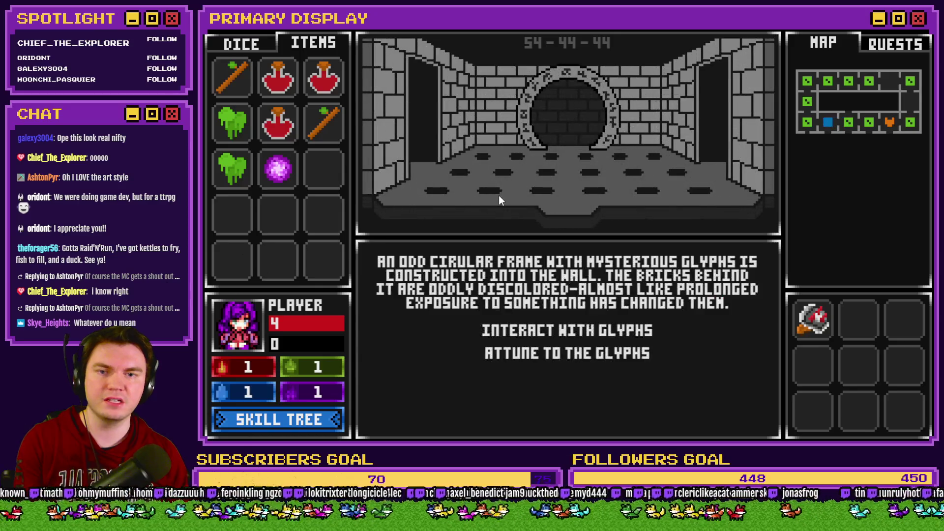
pyautogui.click(603, 332)
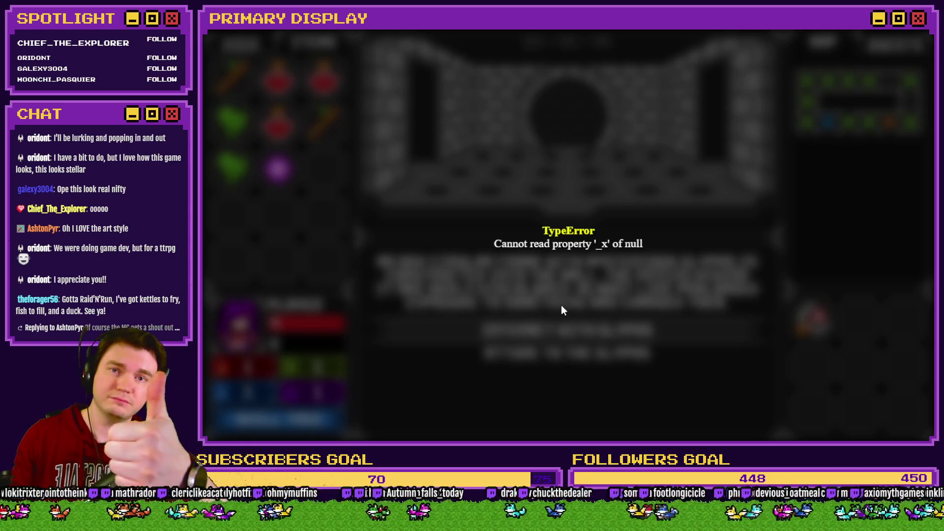
# Close the crashed game window and launch a new playtest of Tomb of Vercilias
pyautogui.click(917, 33)
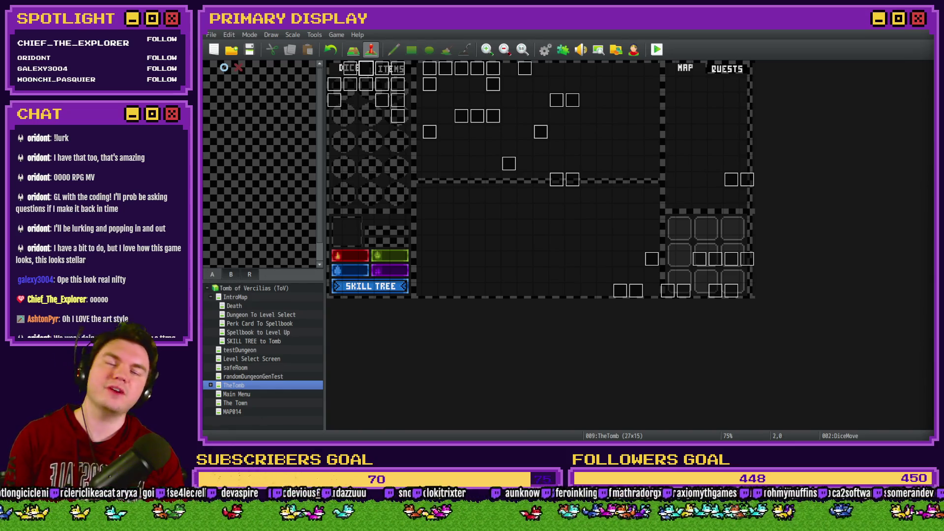
pyautogui.click(657, 49)
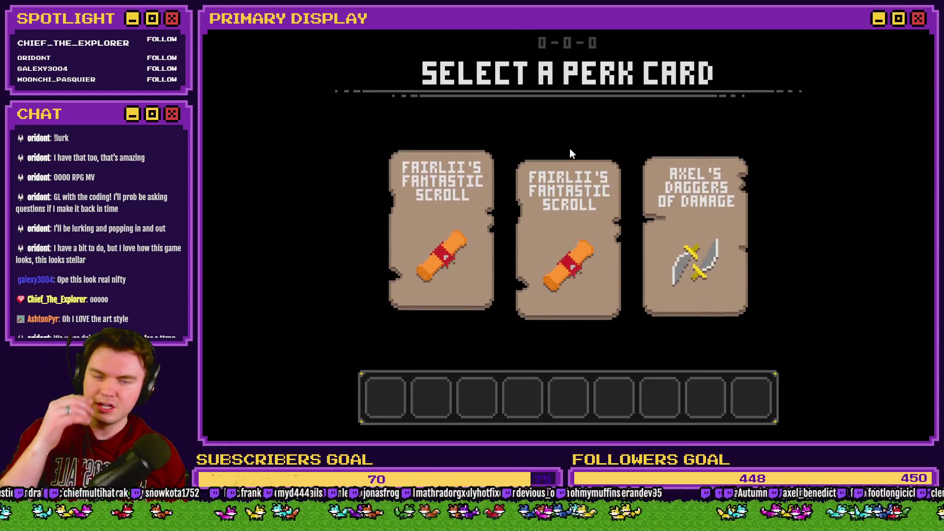
# Take Daggers of Damage, drop the red potion into the room, then restart after the '_x' TypeError
pyautogui.moveTo(570, 149)
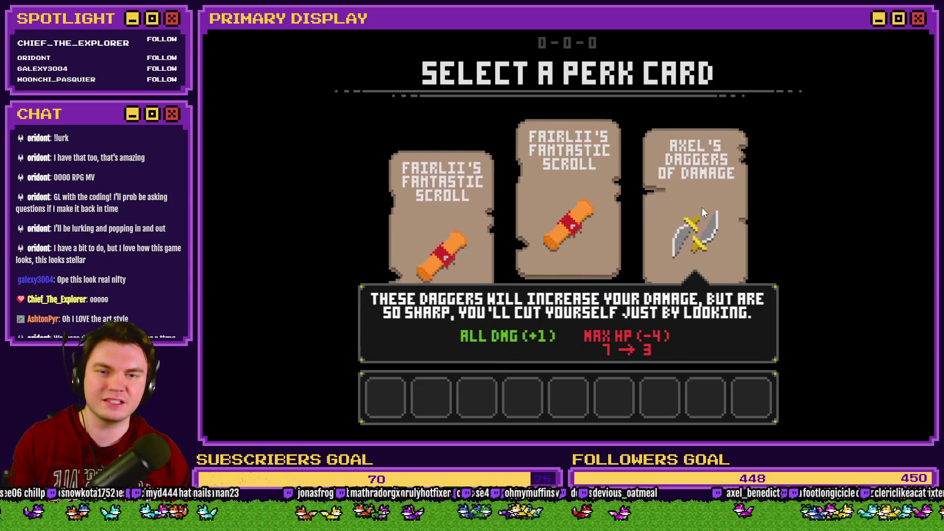
pyautogui.click(695, 219)
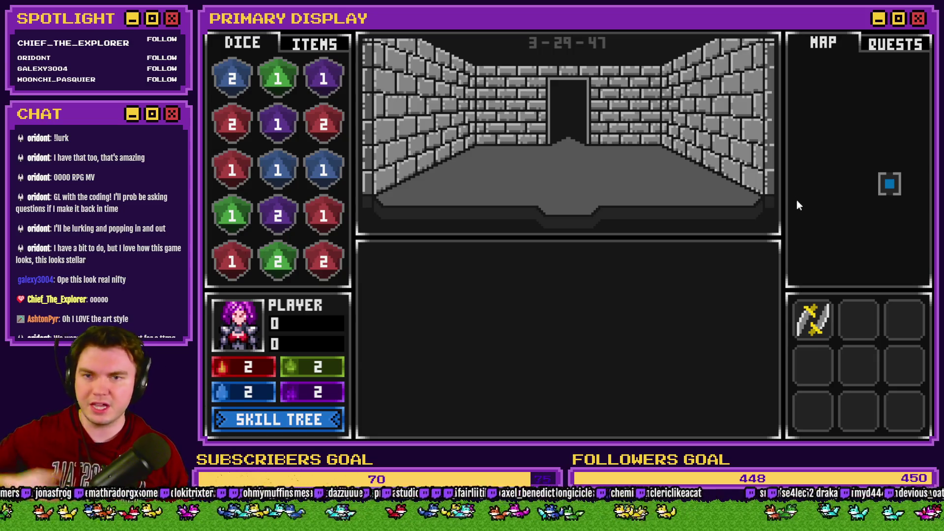
pyautogui.click(326, 45)
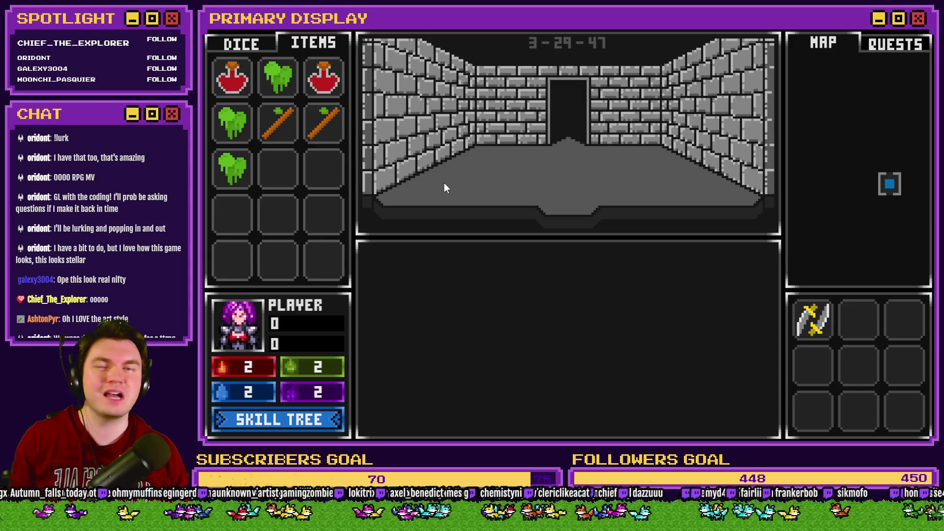
pyautogui.moveTo(337, 84)
pyautogui.mouseDown()
pyautogui.moveTo(491, 139)
pyautogui.moveTo(533, 173)
pyautogui.moveTo(311, 91)
pyautogui.moveTo(317, 84)
pyautogui.mouseUp()
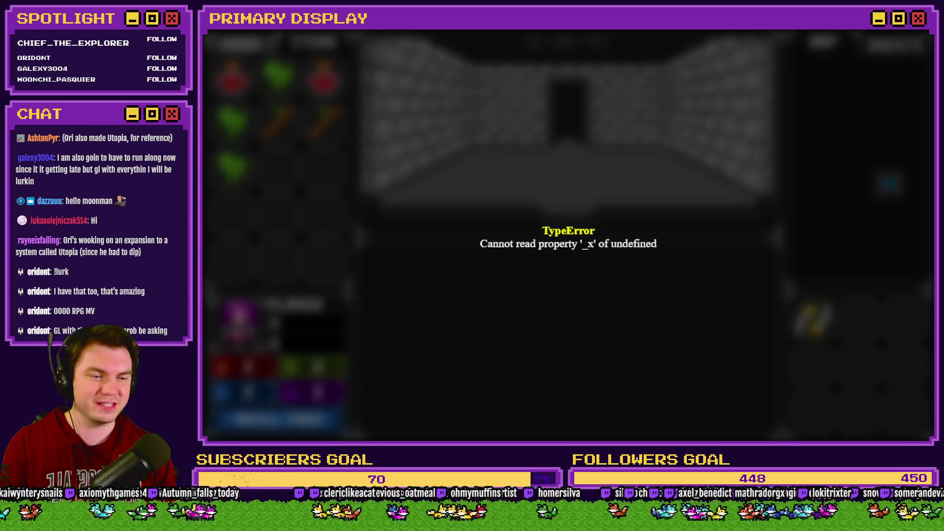
pyautogui.press('F5')
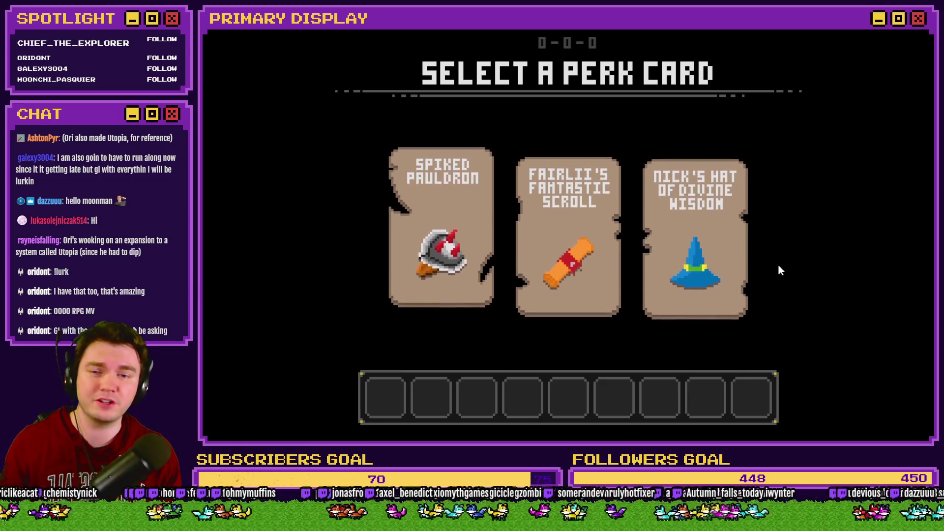
# Take the Spiked Pauldron perk card, then close the running game window
pyautogui.click(457, 228)
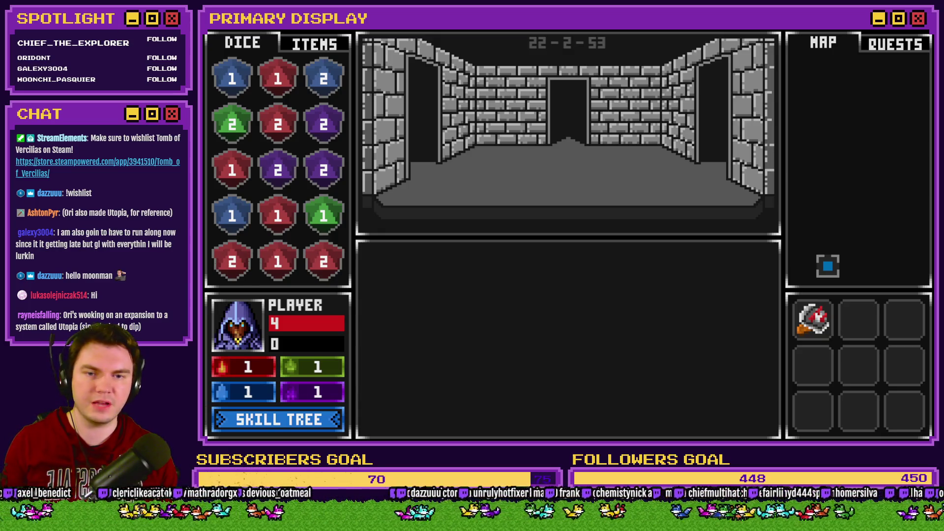
pyautogui.click(918, 29)
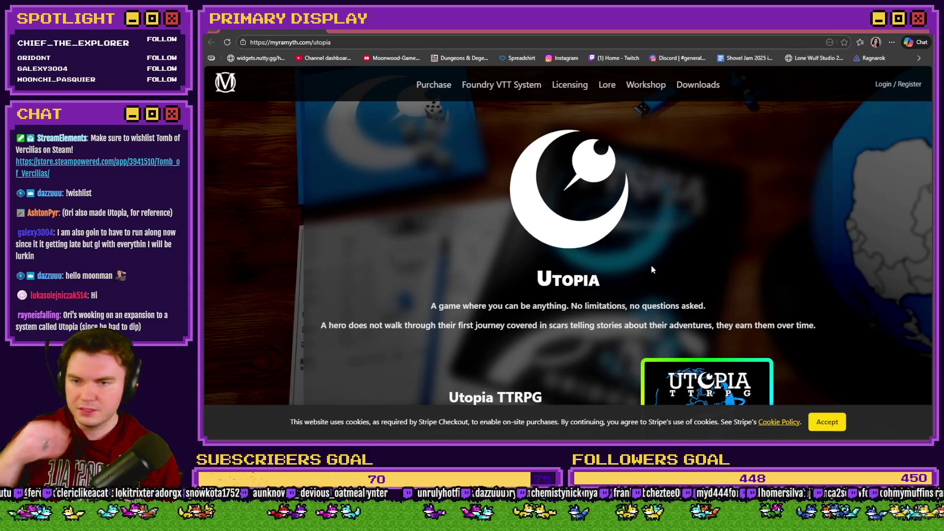
# Accept the Myramyth site's cookie notice
pyautogui.scroll(-4, 651, 266)
pyautogui.click(832, 422)
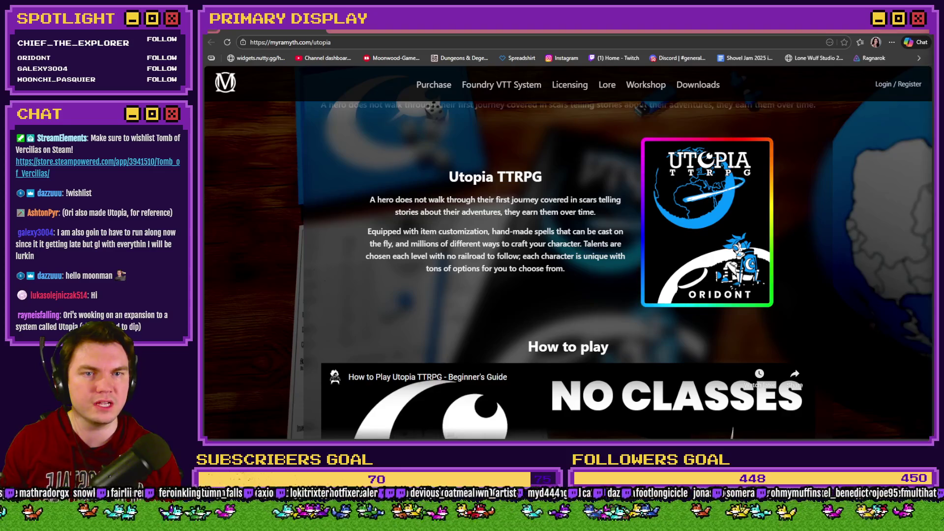
pyautogui.scroll(-5, 817, 243)
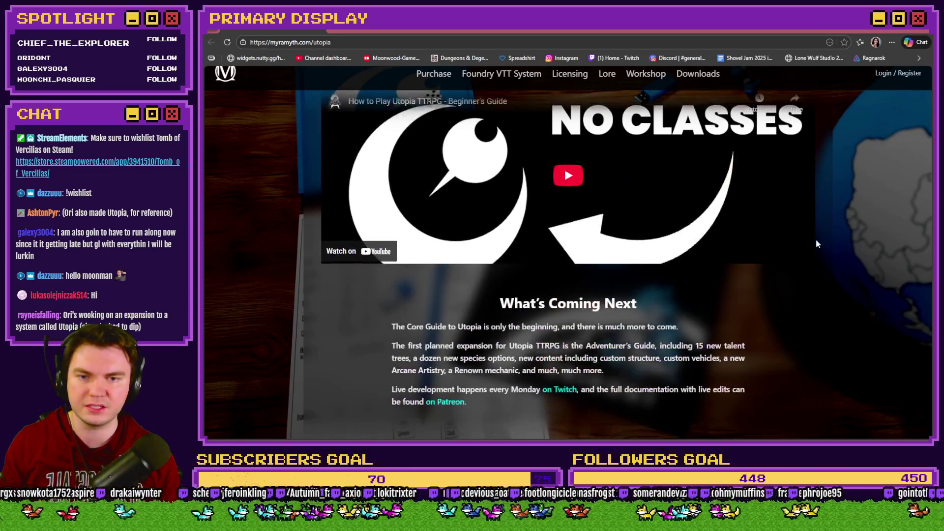
pyautogui.scroll(10, 804, 252)
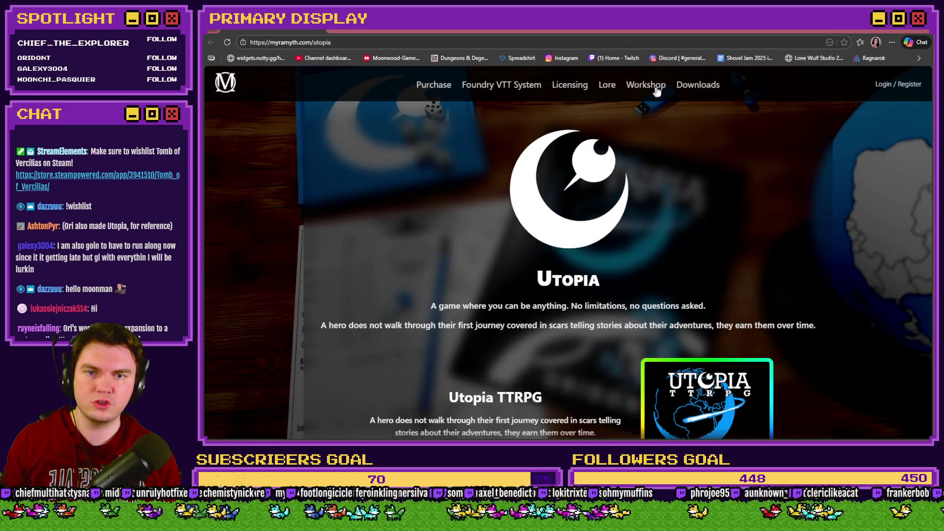
# Visit the Utopia downloads, home and TTRPG pages, ending on the Lore page
pyautogui.click(689, 94)
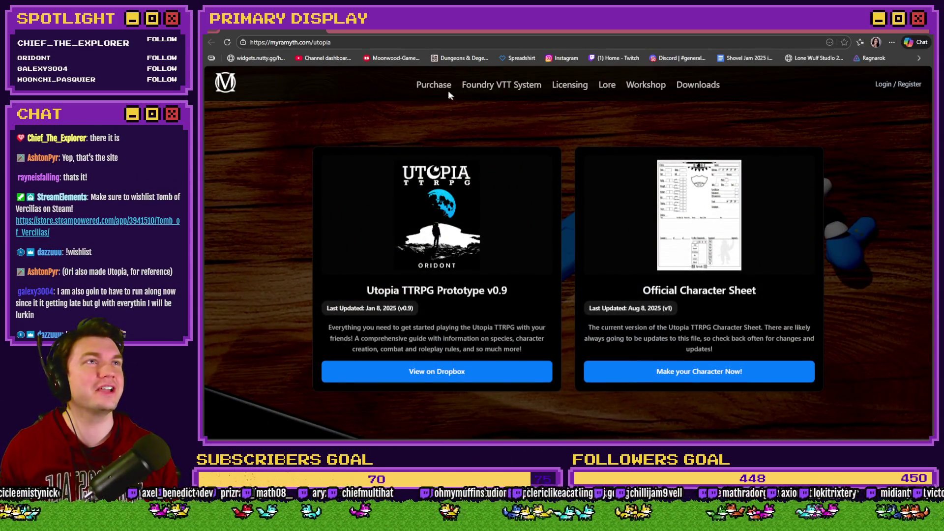
pyautogui.click(226, 82)
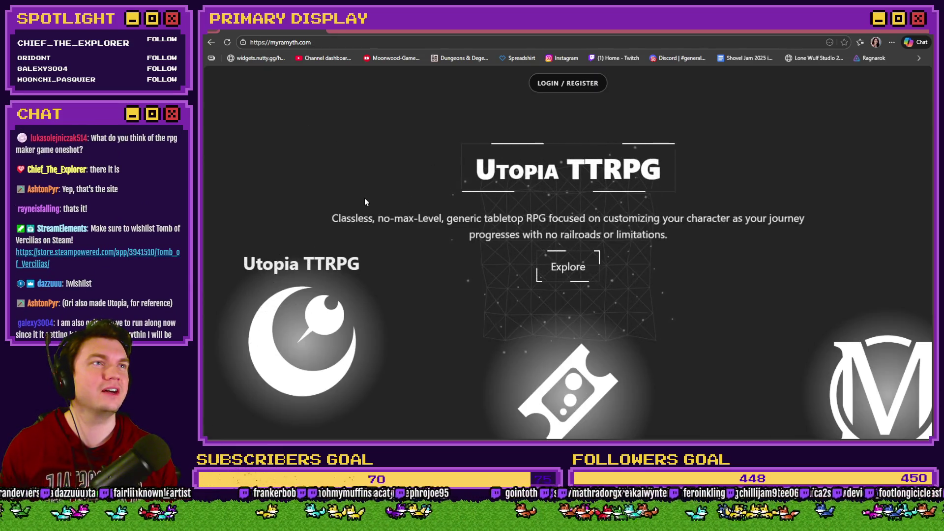
pyautogui.click(565, 269)
pyautogui.scroll(-9, 547, 276)
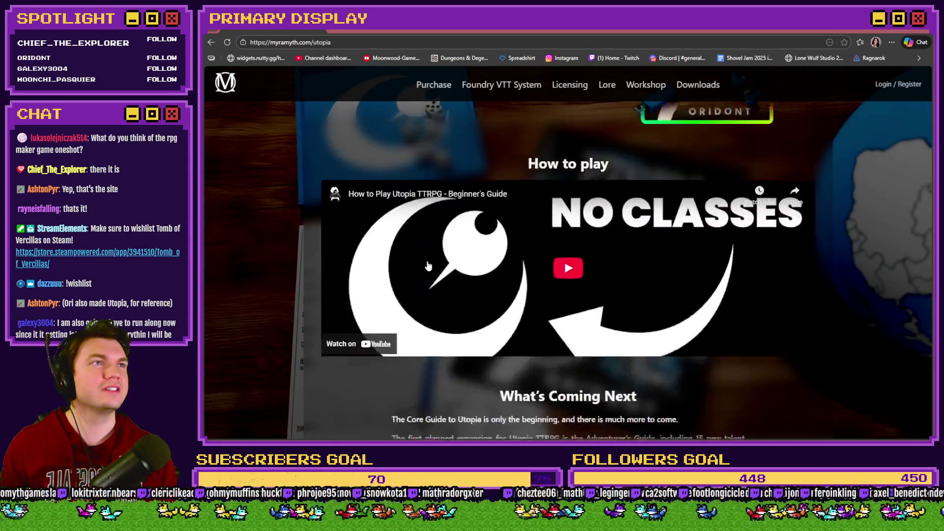
pyautogui.scroll(9, 372, 301)
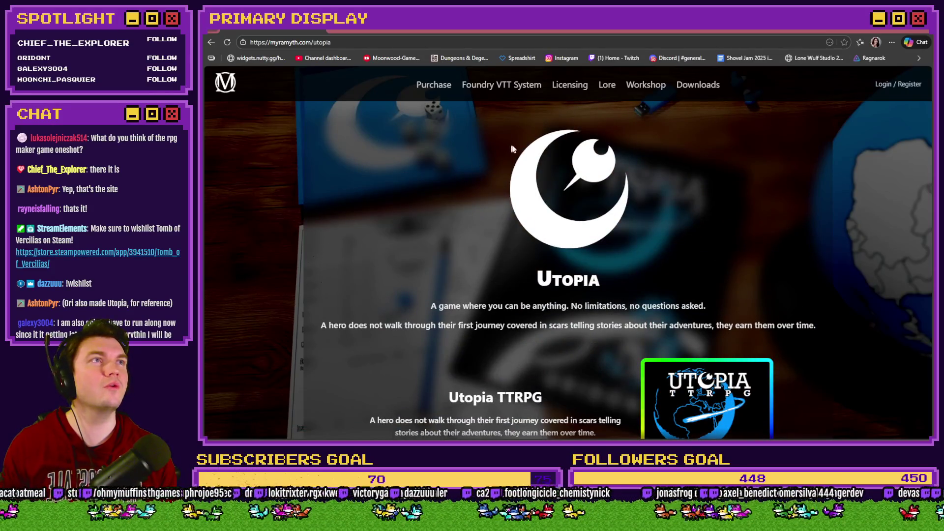
pyautogui.click(607, 87)
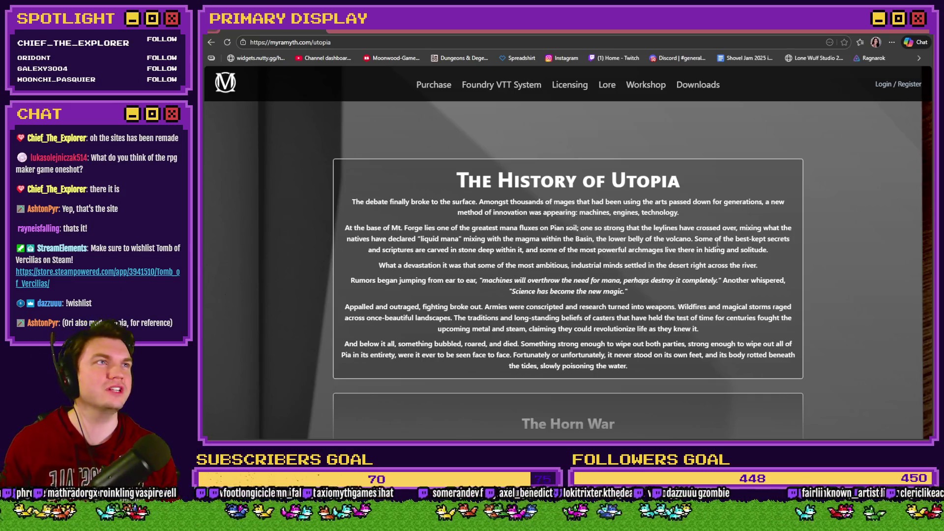
# Scroll the Utopia lore sections down to Ichor and back, then go to Purchase
pyautogui.scroll(-1, 733, 236)
pyautogui.scroll(1, 751, 231)
pyautogui.scroll(-6, 751, 231)
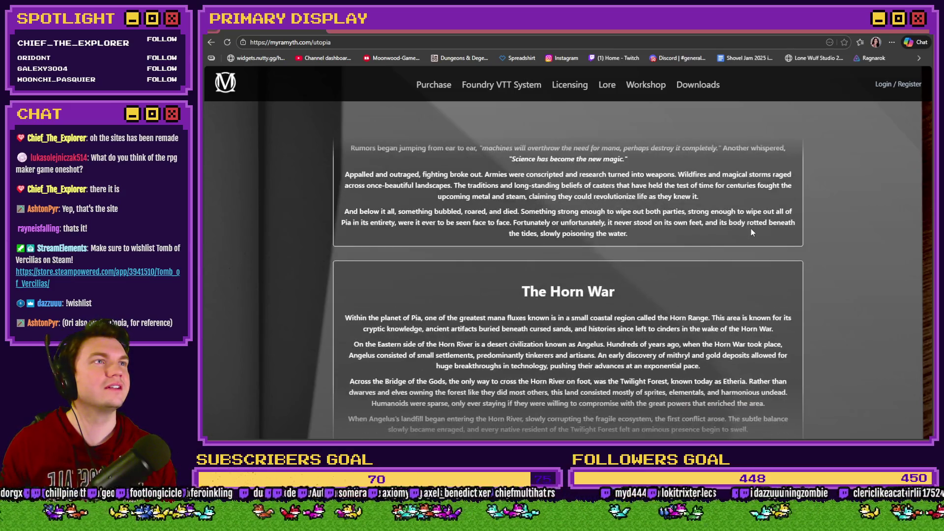
pyautogui.scroll(-10, 751, 231)
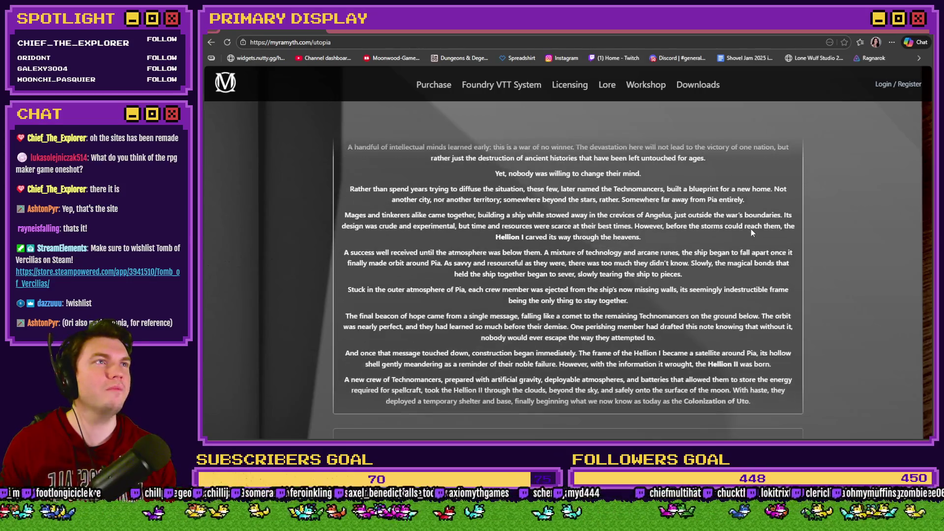
pyautogui.scroll(-6, 751, 228)
pyautogui.scroll(1, 752, 230)
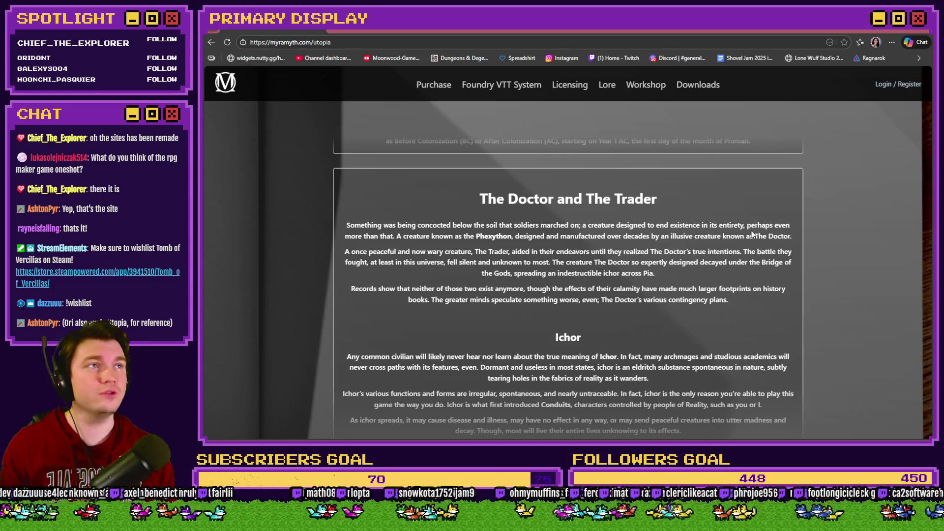
pyautogui.scroll(-3, 751, 233)
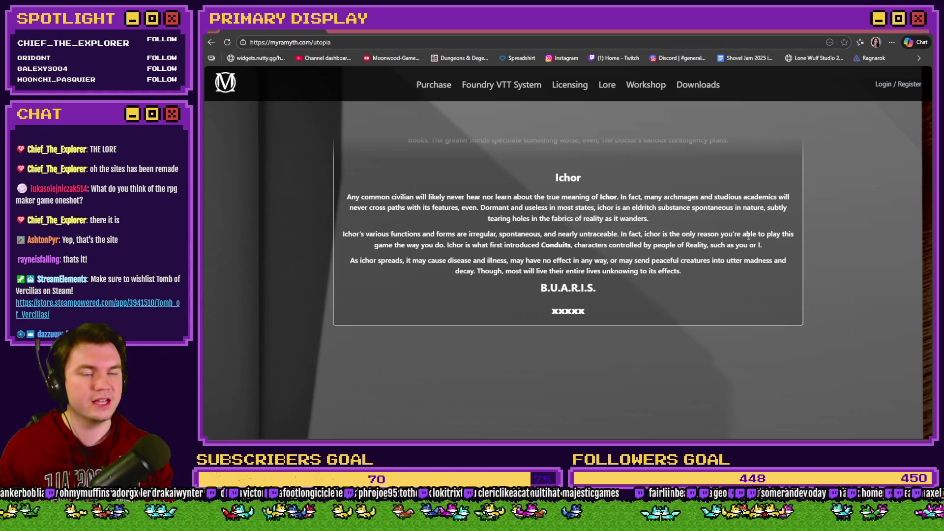
pyautogui.scroll(10, 657, 307)
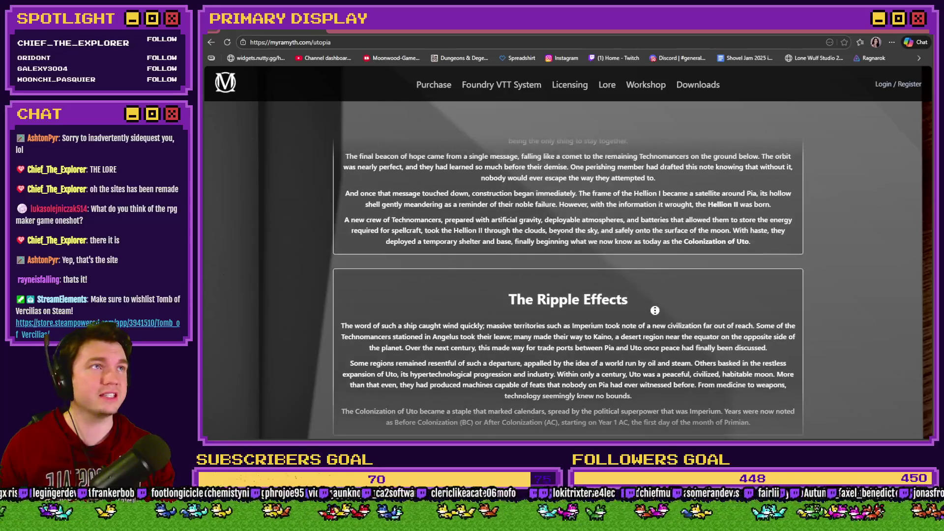
pyautogui.scroll(15, 657, 307)
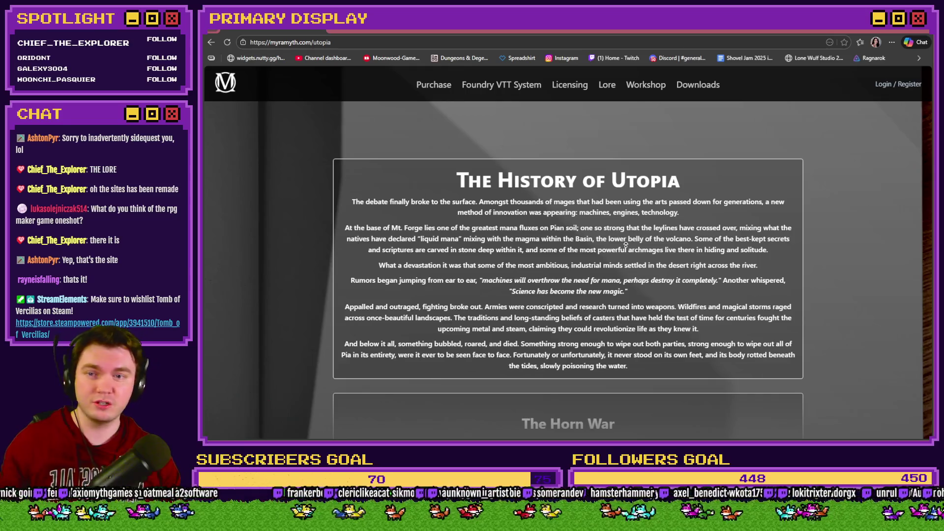
pyautogui.click(428, 91)
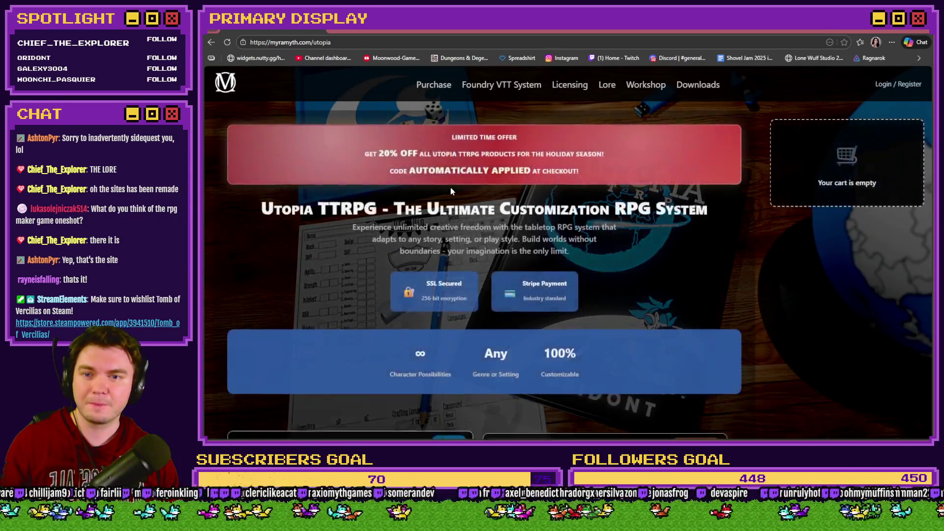
pyautogui.scroll(-5, 349, 225)
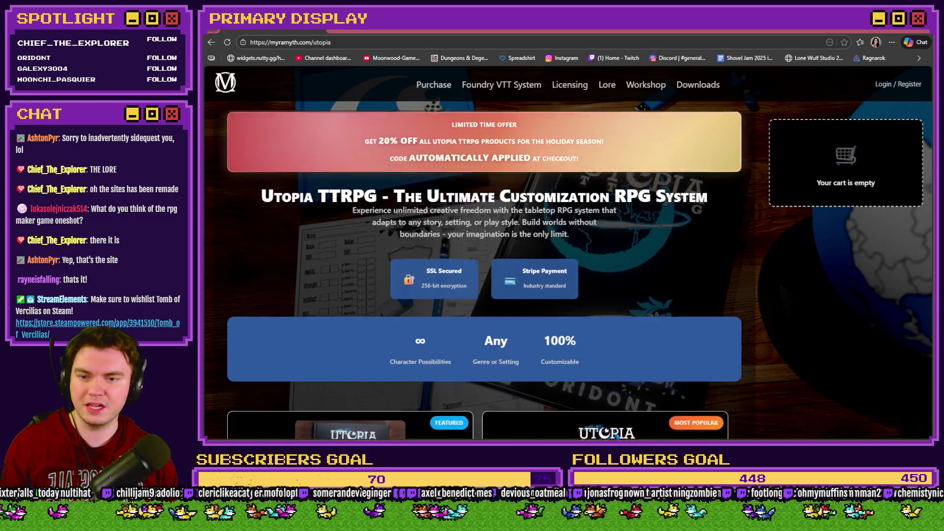
pyautogui.scroll(-3, 349, 225)
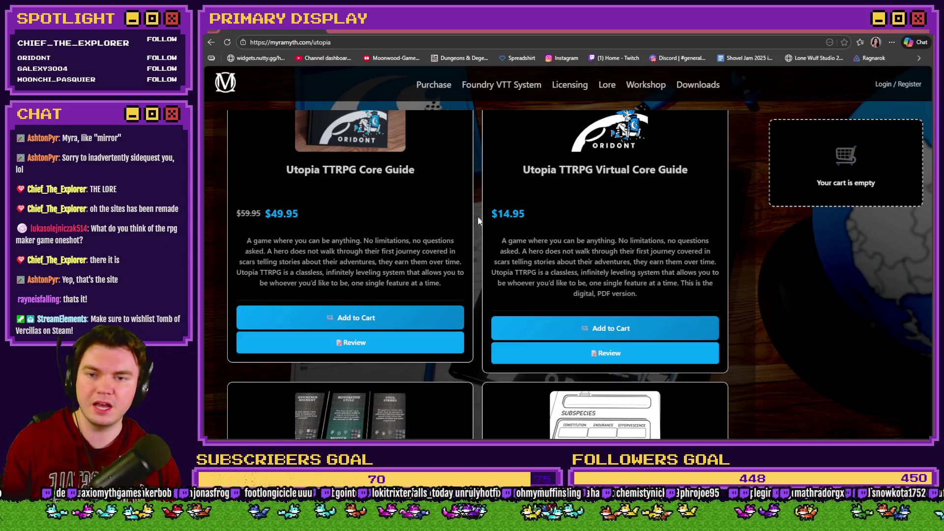
pyautogui.scroll(-5, 487, 227)
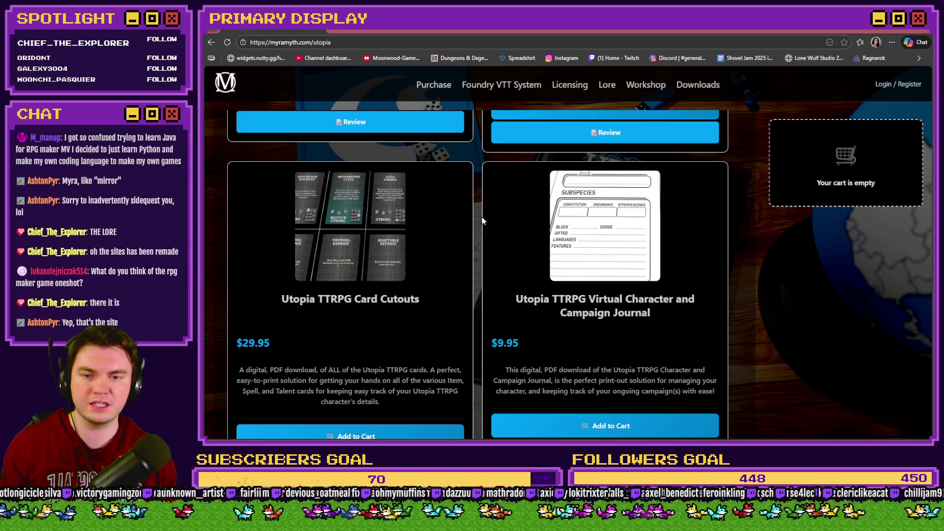
pyautogui.scroll(-10, 482, 221)
pyautogui.scroll(-7, 476, 233)
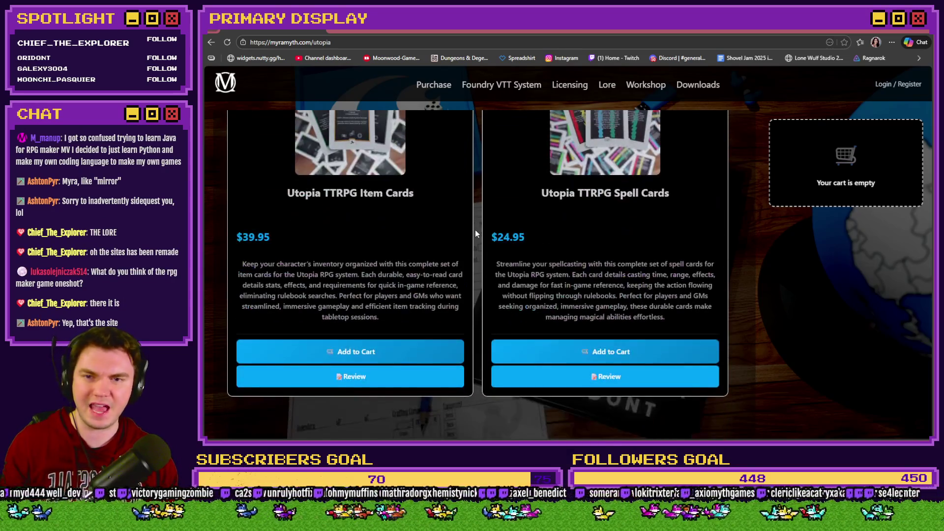
pyautogui.scroll(7, 476, 232)
pyautogui.scroll(10, 476, 233)
pyautogui.click(322, 43)
pyautogui.press('Escape')
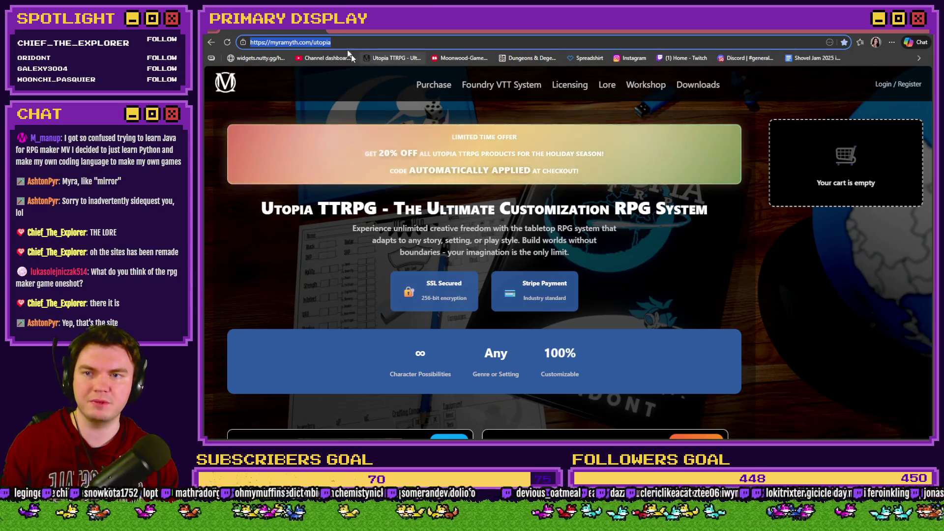
pyautogui.scroll(-5, 344, 185)
pyautogui.scroll(5, 345, 189)
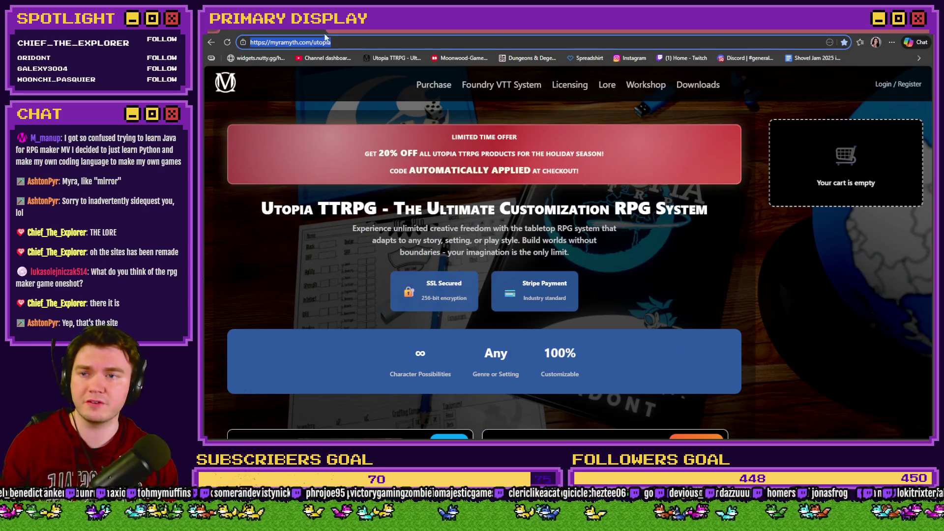
pyautogui.hotkey('alt', 'Tab')
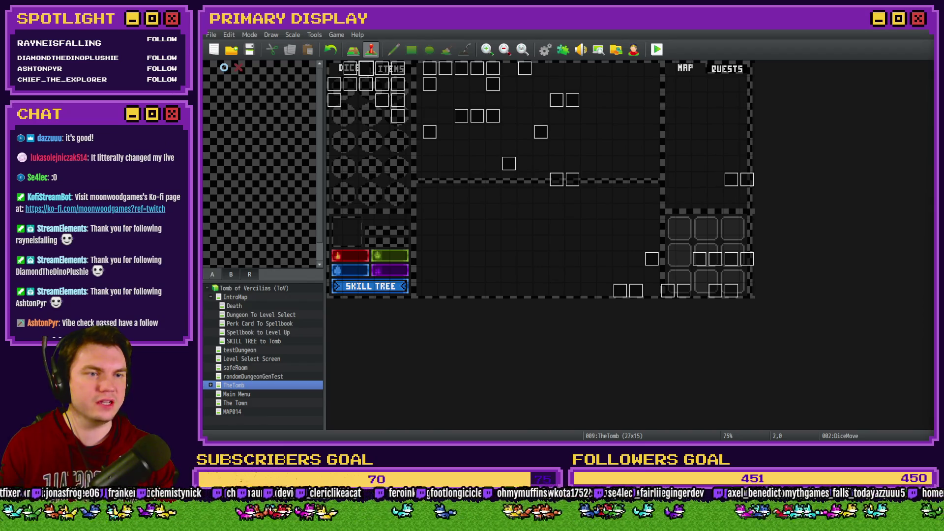
# Switch from TheTomb map in the editor to the Steam OneShot store page
pyautogui.hotkey('alt', 'Tab')
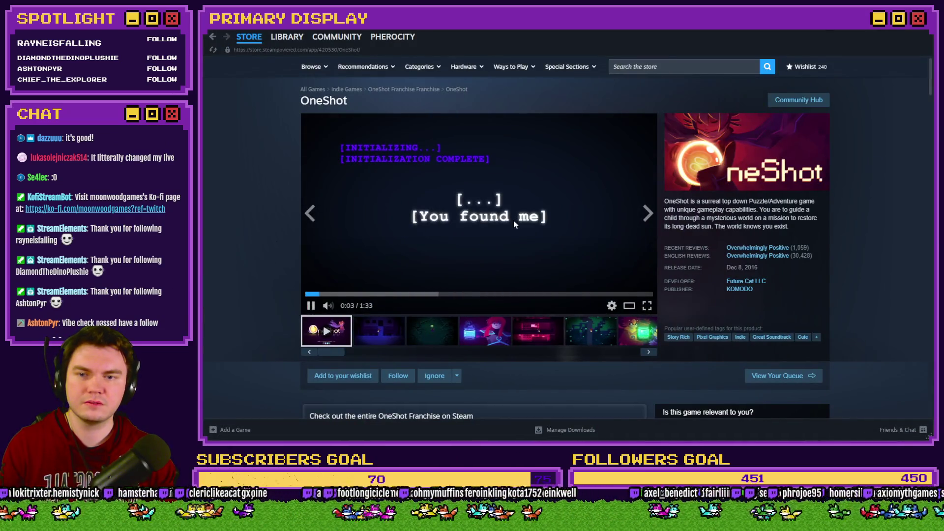
# Step to the lantern screenshot and view it enlarged, then close the enlargement
pyautogui.click(386, 339)
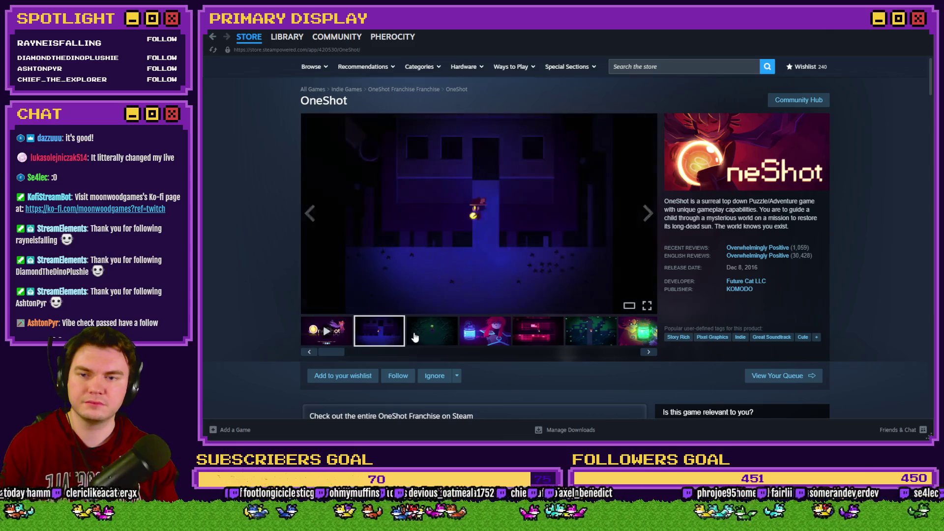
pyautogui.click(415, 337)
pyautogui.click(484, 332)
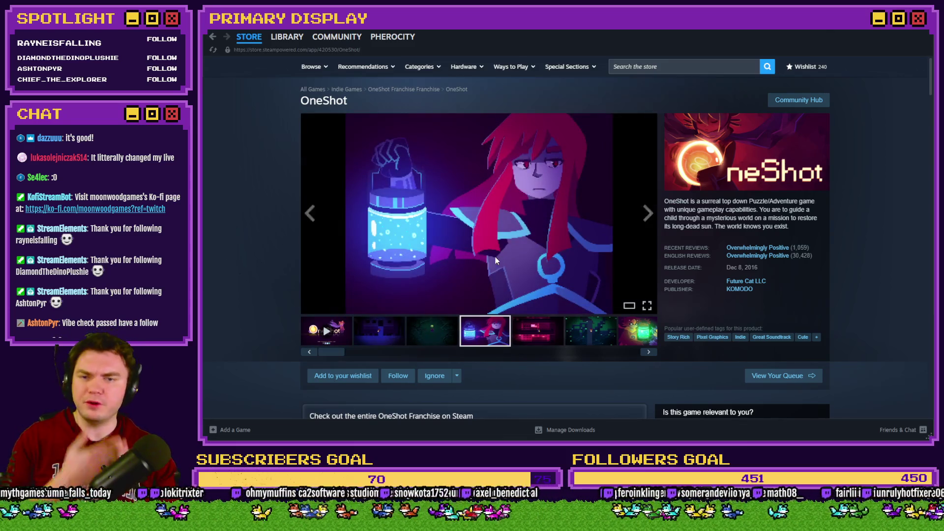
pyautogui.click(495, 260)
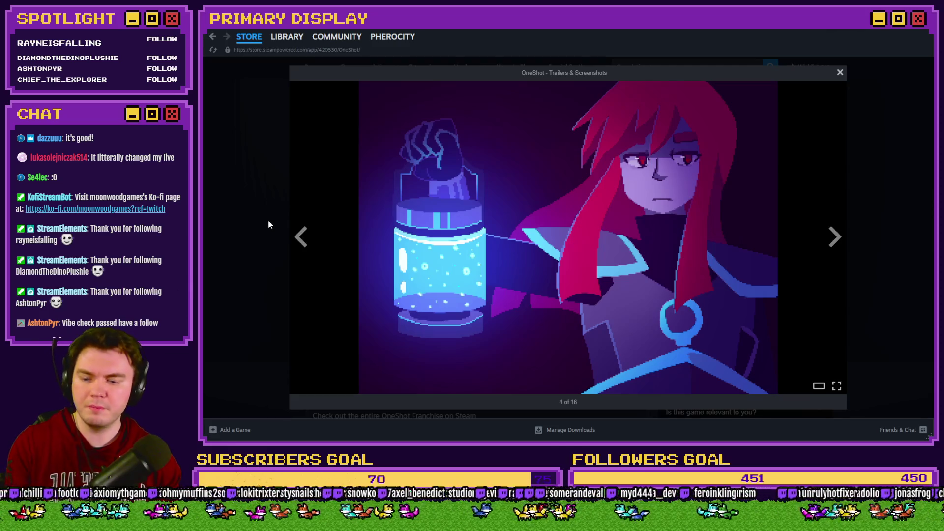
pyautogui.click(268, 224)
# Advance through the OneShot screenshots past the aquarium room image
pyautogui.click(648, 353)
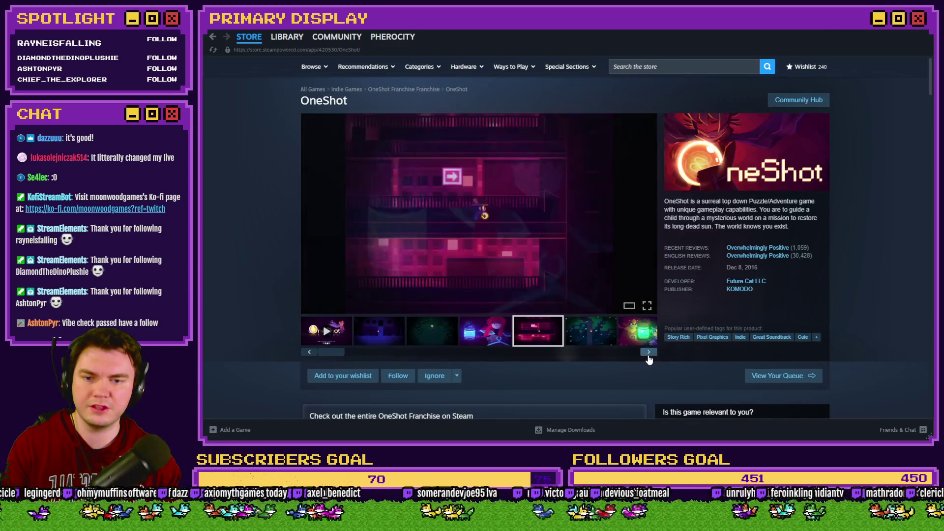
pyautogui.click(648, 353)
pyautogui.click(649, 353)
pyautogui.click(649, 354)
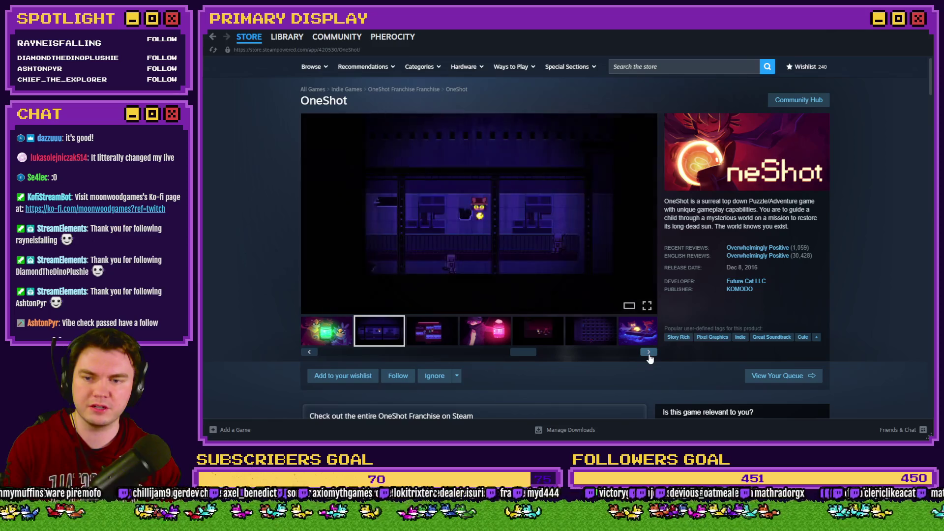
pyautogui.click(648, 353)
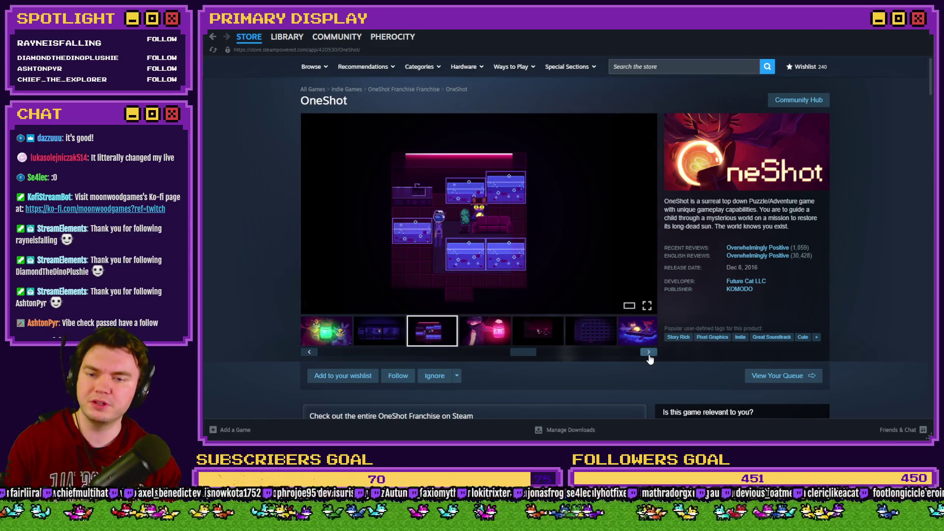
pyautogui.click(649, 354)
pyautogui.moveTo(531, 351); pyautogui.dragTo(628, 354)
# View the boat and dark grid shots, replay the trailer, then show the green thorny forest
pyautogui.click(485, 339)
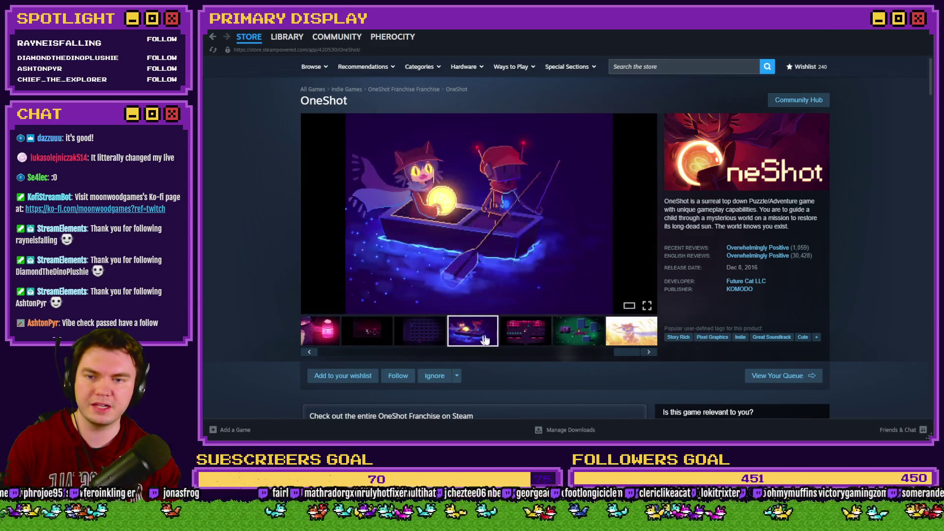
pyautogui.click(428, 339)
pyautogui.click(645, 353)
pyautogui.moveTo(634, 352); pyautogui.dragTo(344, 352)
pyautogui.click(347, 343)
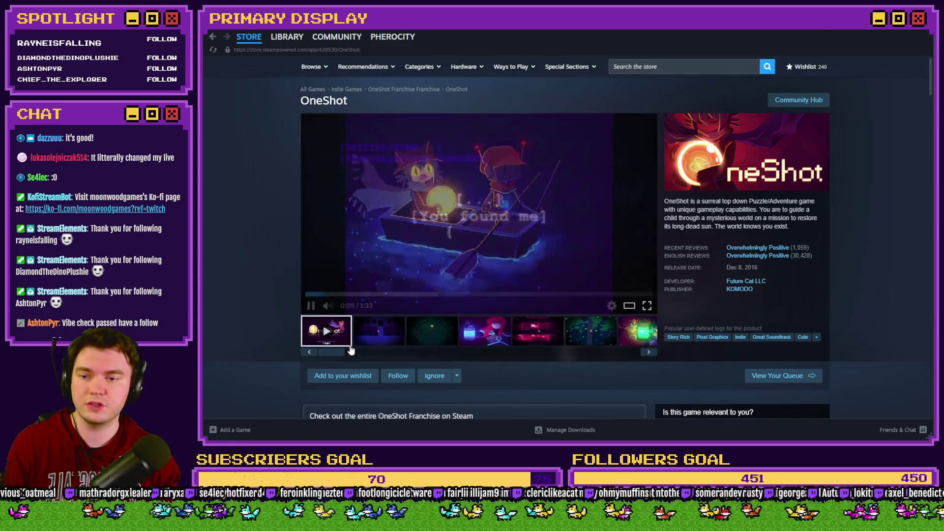
pyautogui.click(382, 337)
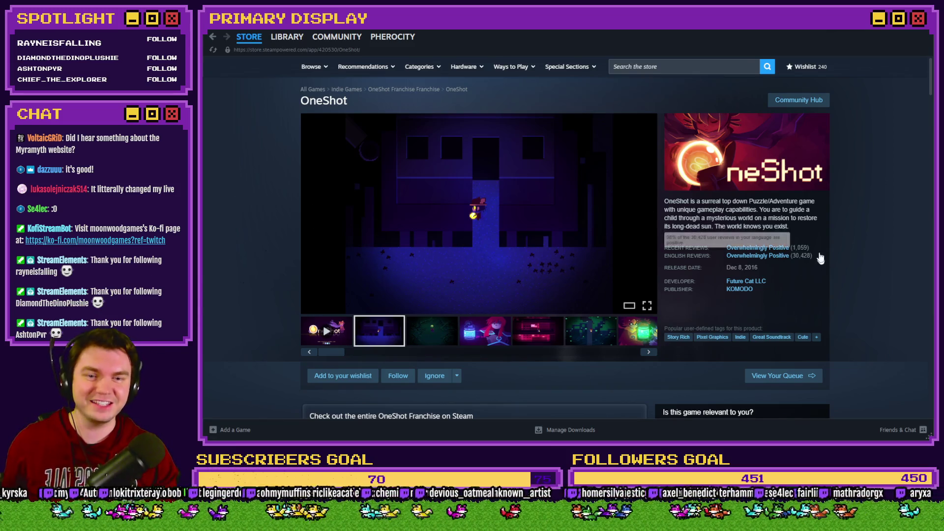
pyautogui.moveTo(680, 259)
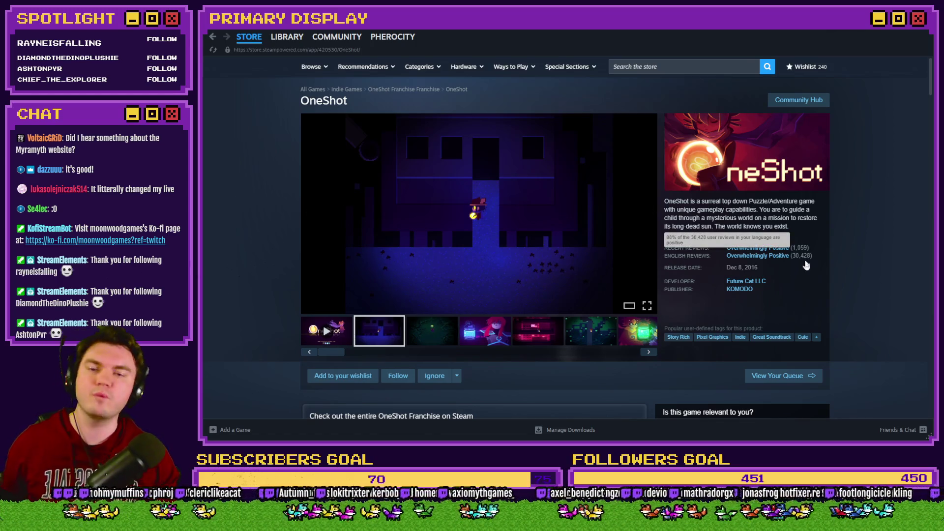
pyautogui.click(428, 332)
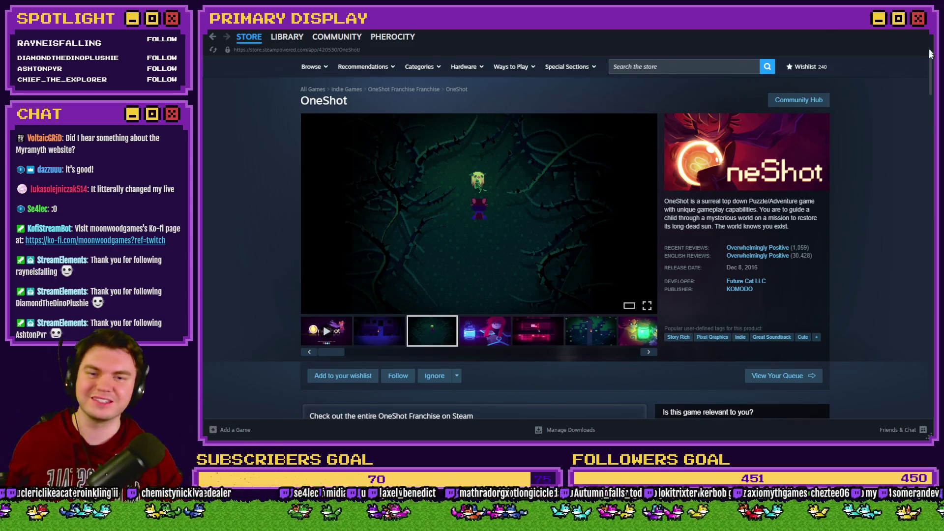
# Wishlist OneShot and minimize Steam to get back to TheTomb map
pyautogui.click(343, 376)
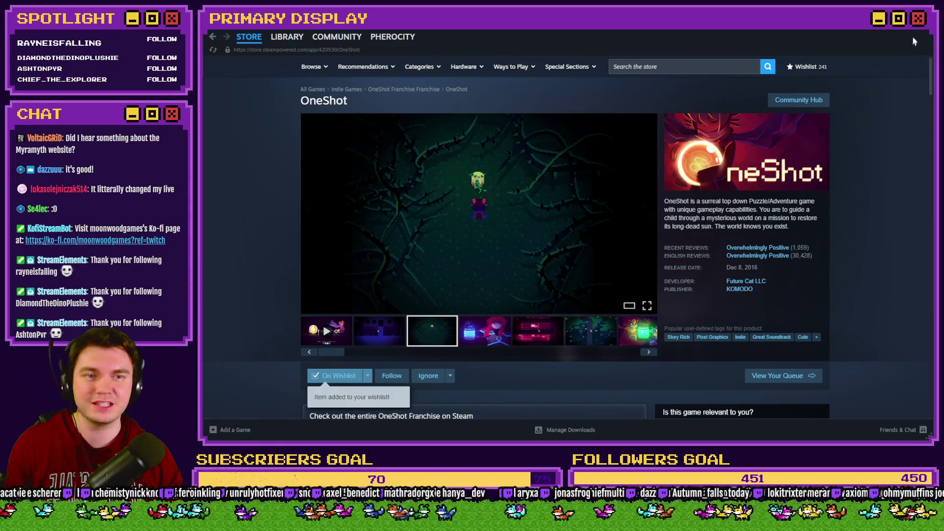
pyautogui.click(925, 31)
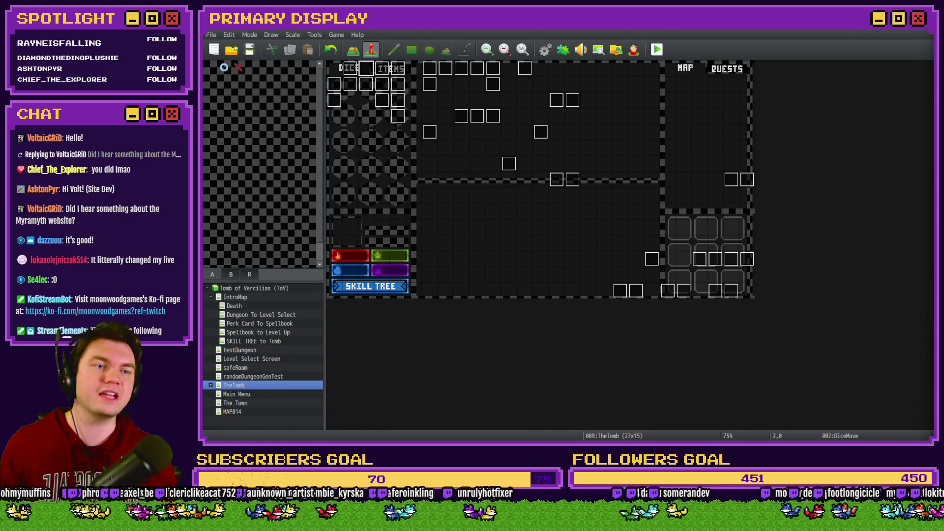
# Switch to the myramyth.com/utopia page and scroll back to its top
pyautogui.hotkey('alt', 'Tab')
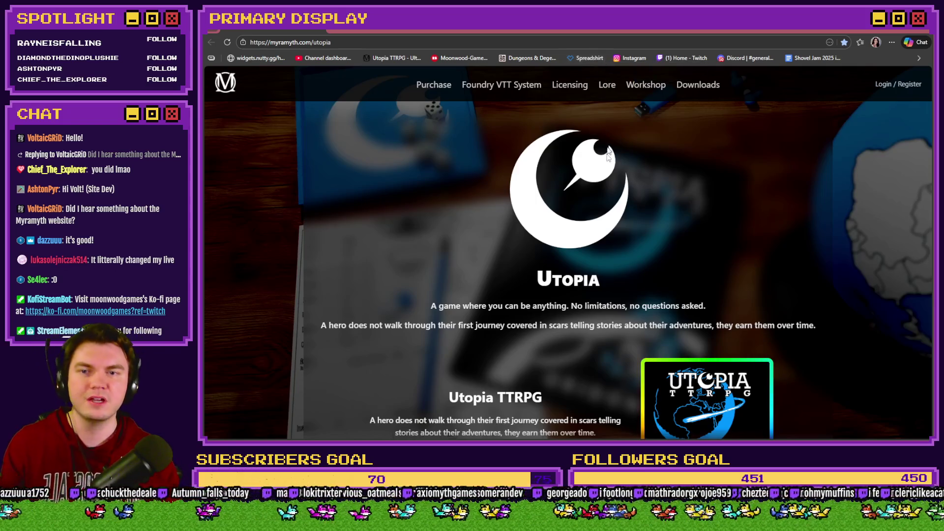
pyautogui.scroll(-15, 585, 272)
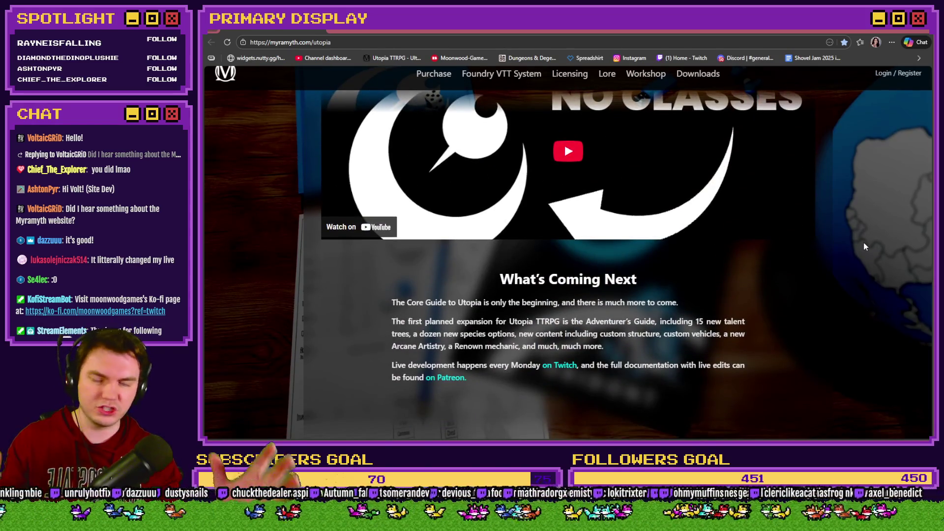
pyautogui.scroll(1, 871, 226)
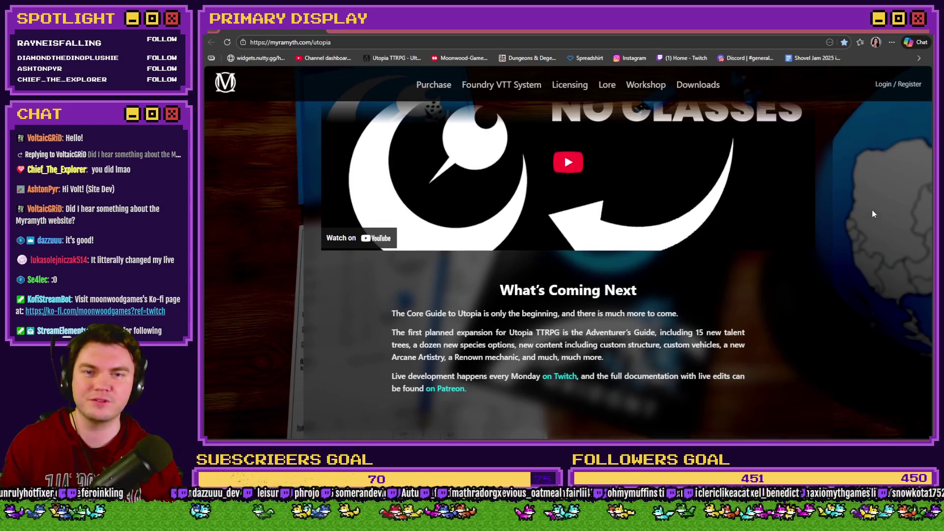
pyautogui.scroll(12, 519, 344)
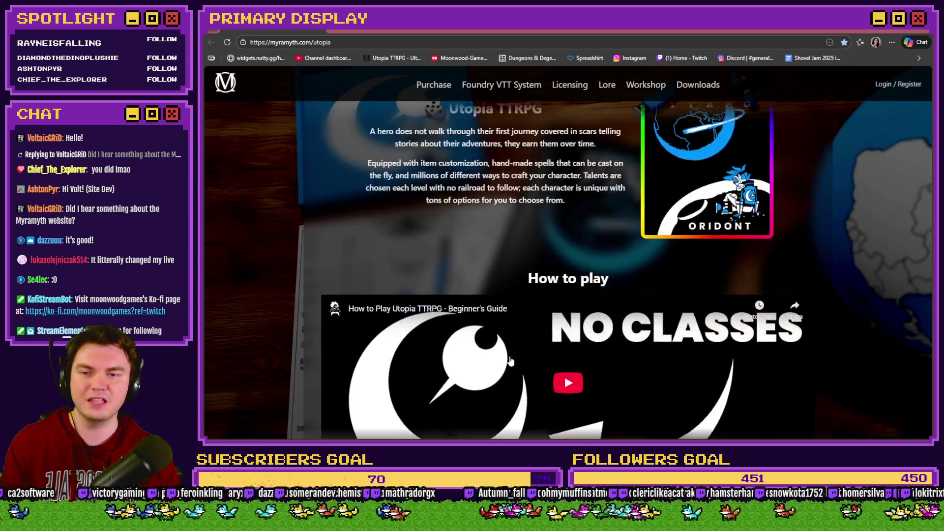
pyautogui.scroll(1, 520, 341)
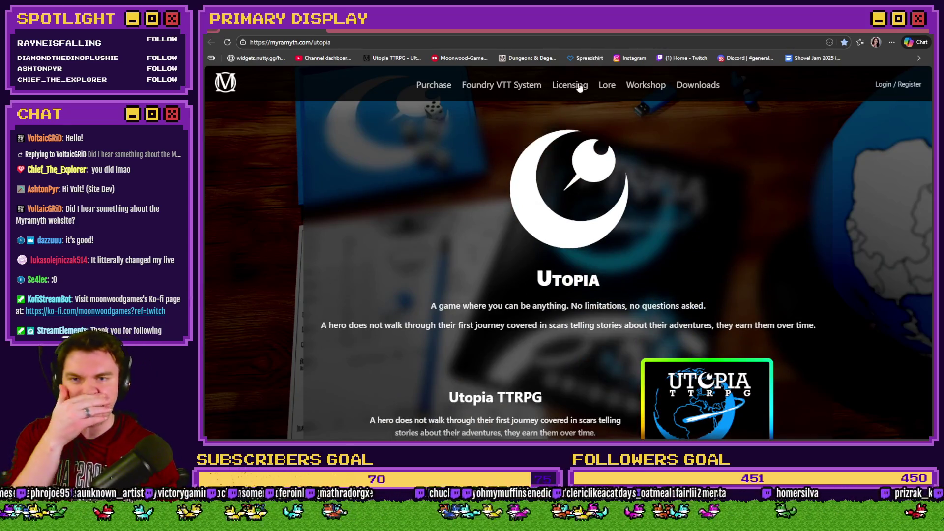
# Read the Utopia lore history, then scroll to the prototype rules and character sheet downloads
pyautogui.click(605, 84)
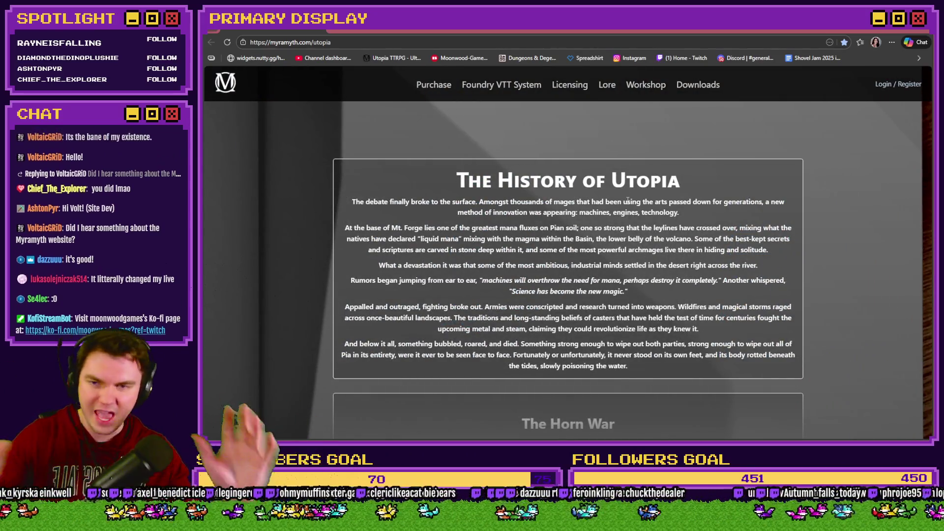
pyautogui.scroll(-15, 634, 204)
pyautogui.scroll(-8, 646, 208)
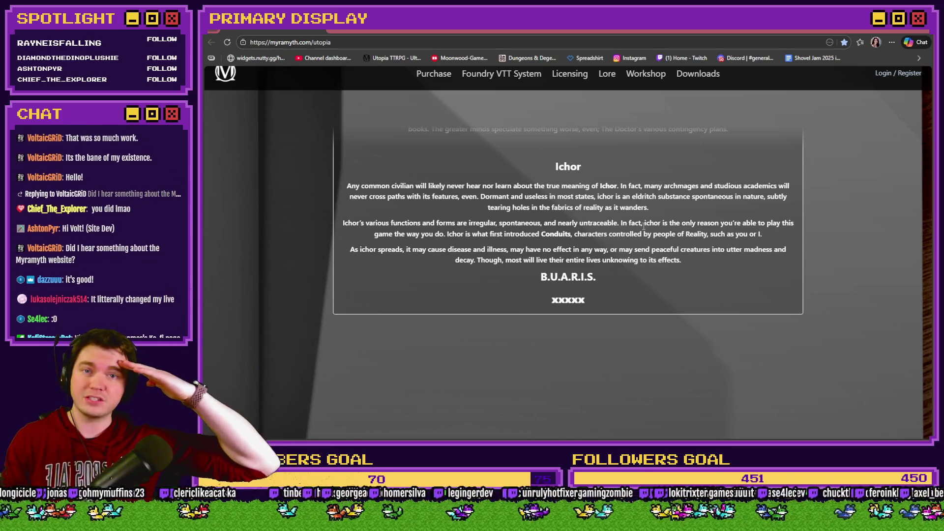
pyautogui.scroll(8, 607, 285)
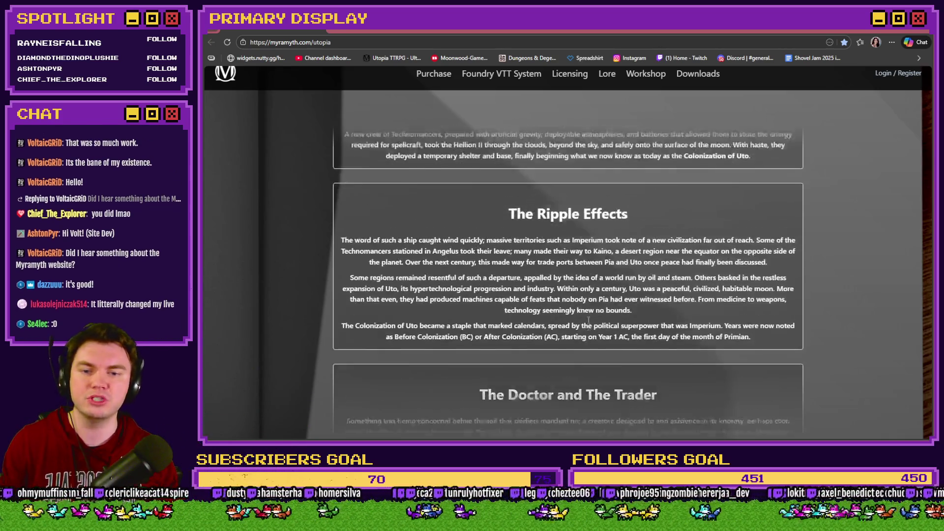
pyautogui.scroll(10, 588, 319)
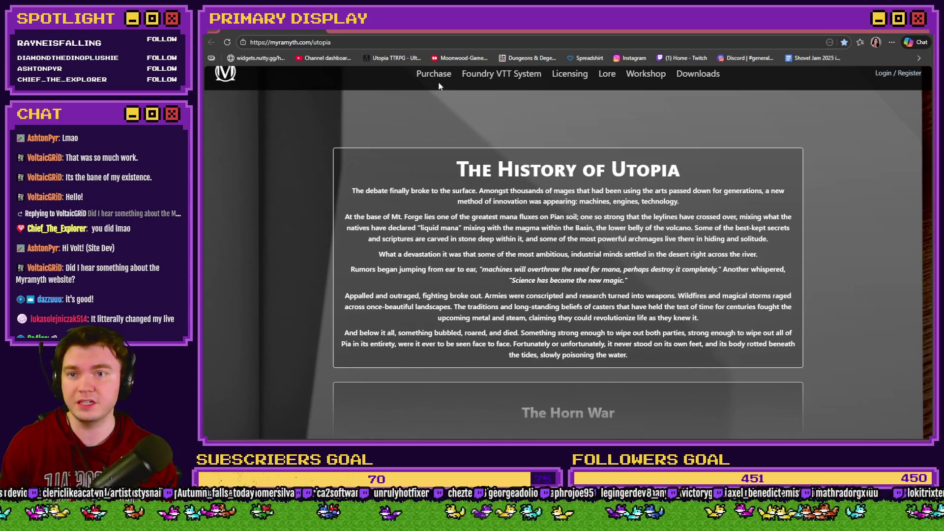
pyautogui.scroll(1, 345, 202)
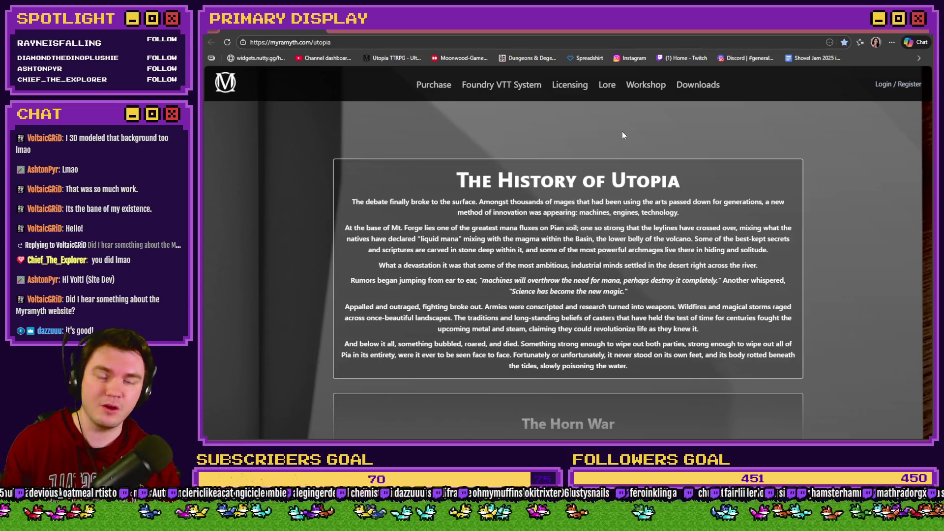
pyautogui.scroll(-10, 669, 143)
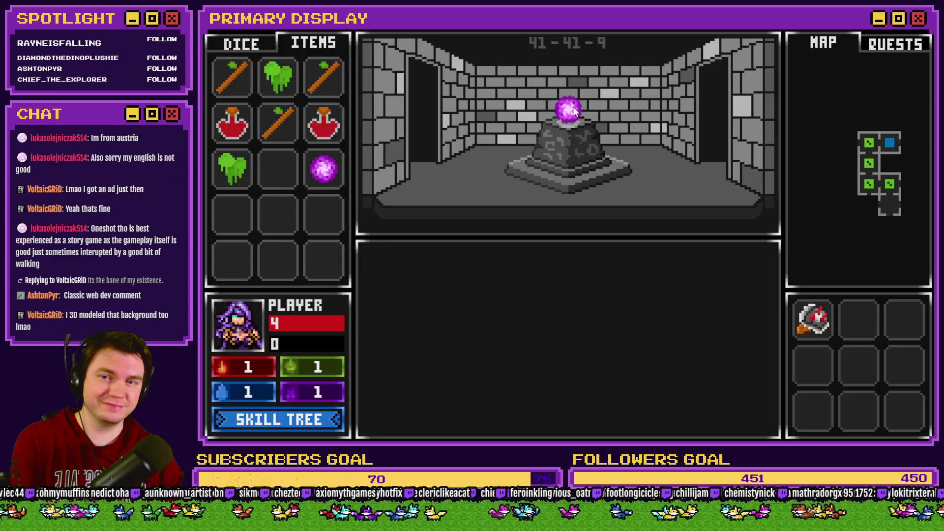
# Walk east, then west to room 41-38-9 and interact, crashing with '_x' of null
pyautogui.press('d')
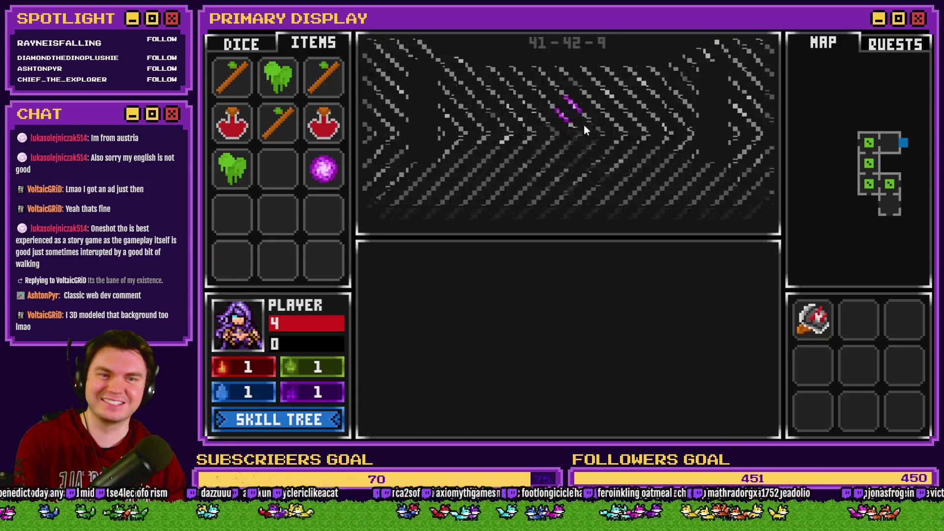
pyautogui.press('a')
pyautogui.press('a')
pyautogui.press('a')
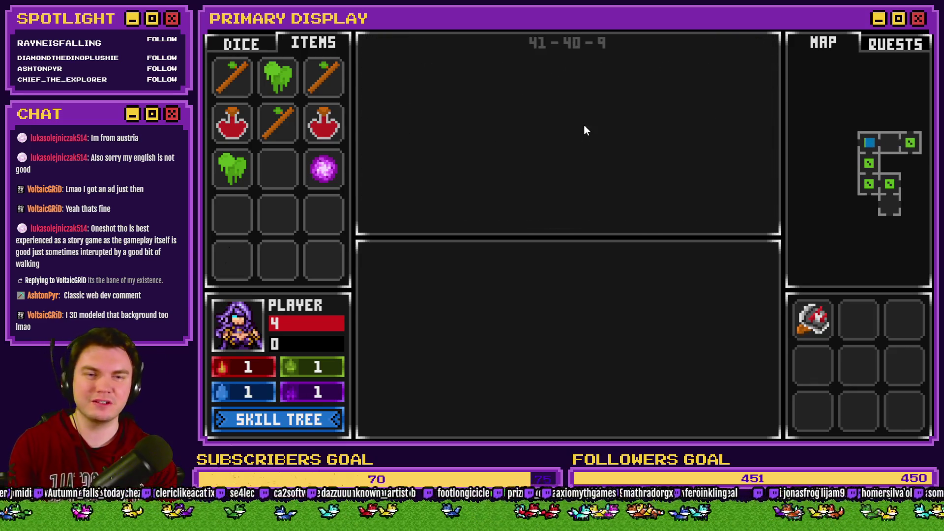
pyautogui.press('a')
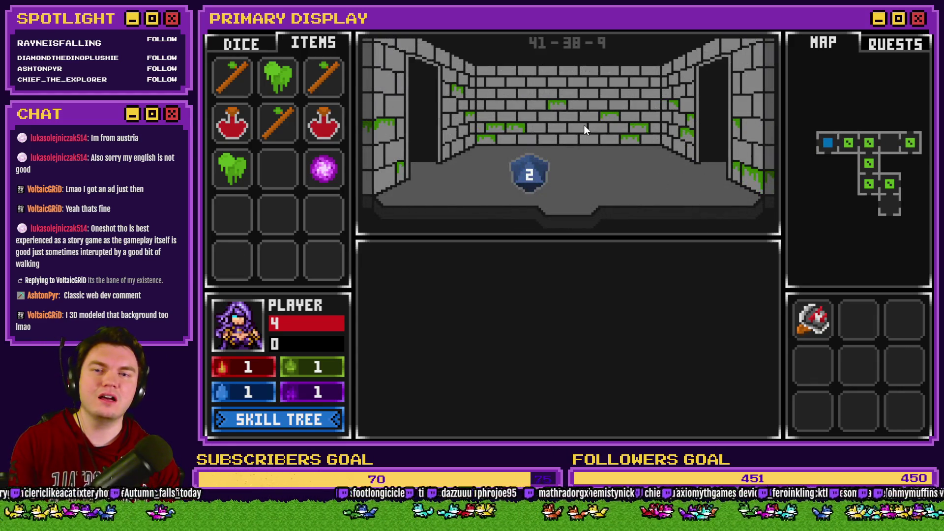
pyautogui.click(266, 49)
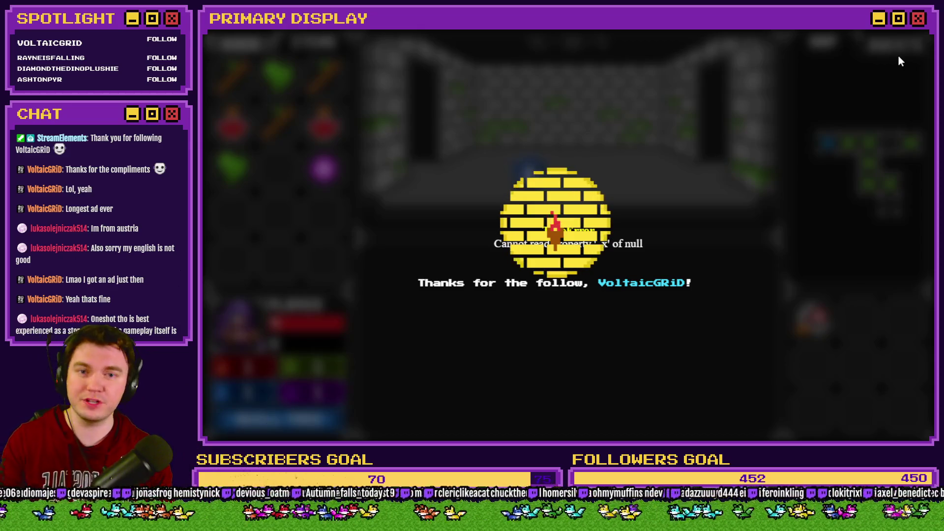
# Close the crashed playtest window to return to TheTomb map in the editor
pyautogui.click(915, 30)
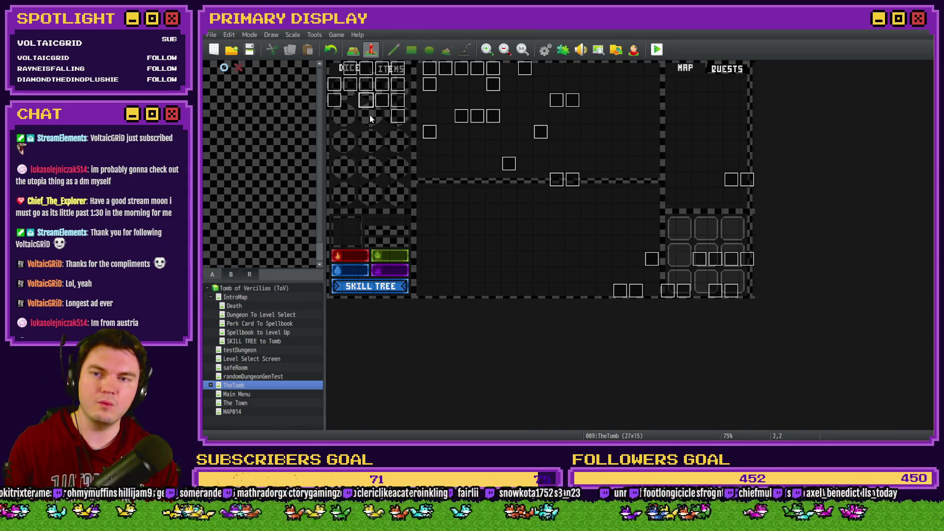
# Select tile 3,3 on TheTomb map and bring up the map's context options
pyautogui.click(384, 118)
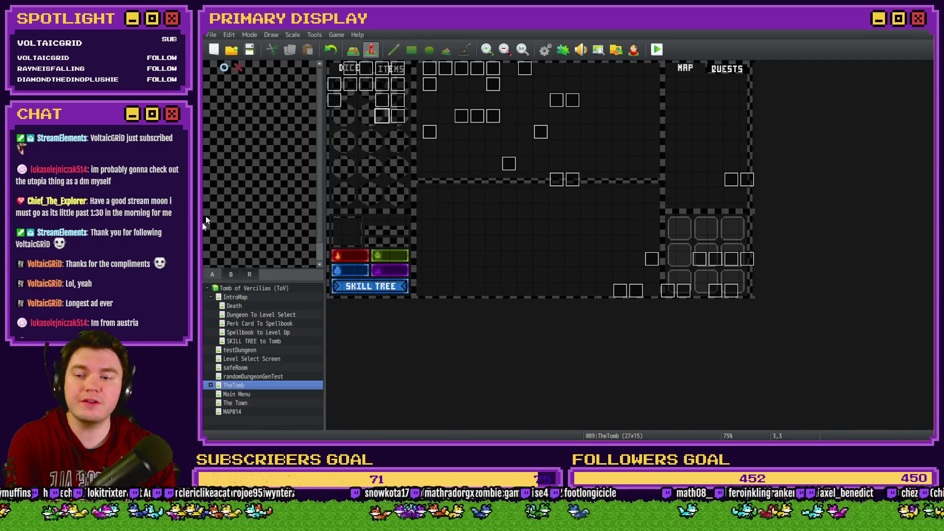
pyautogui.rightClick(235, 389)
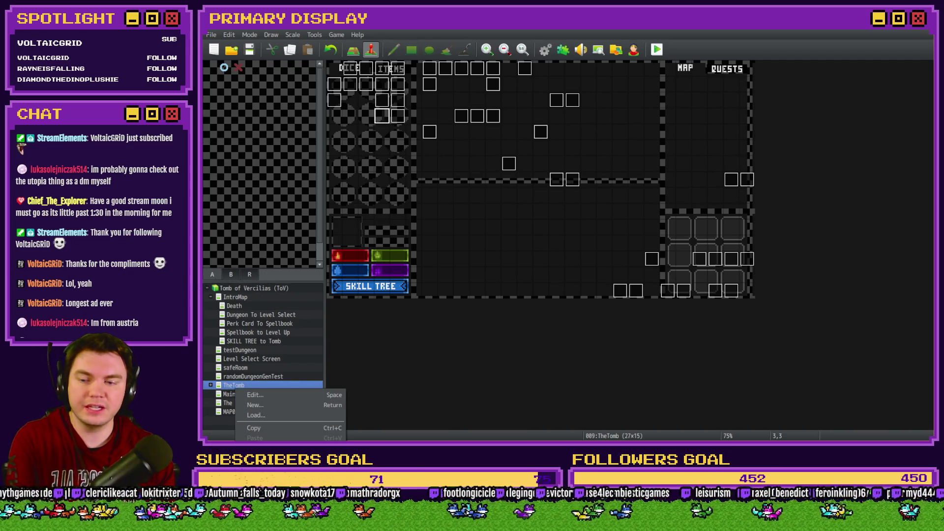
pyautogui.click(261, 463)
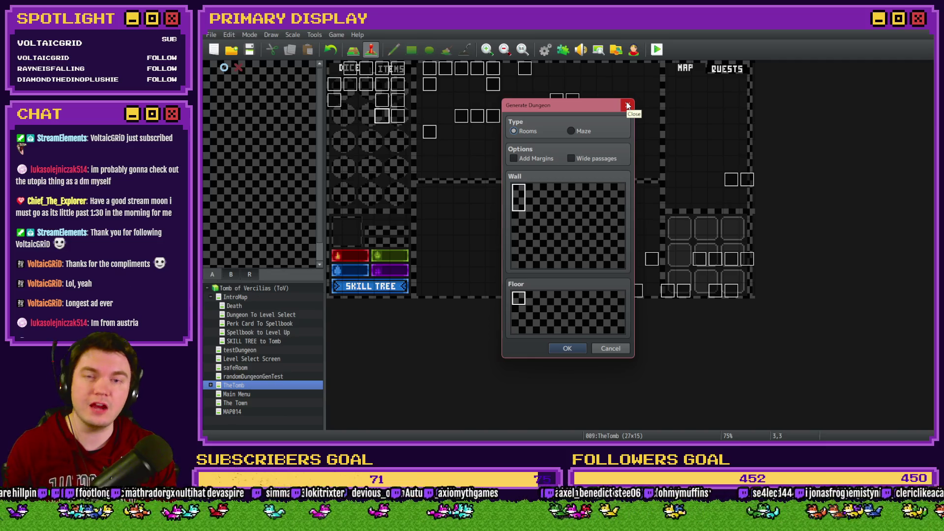
pyautogui.click(628, 105)
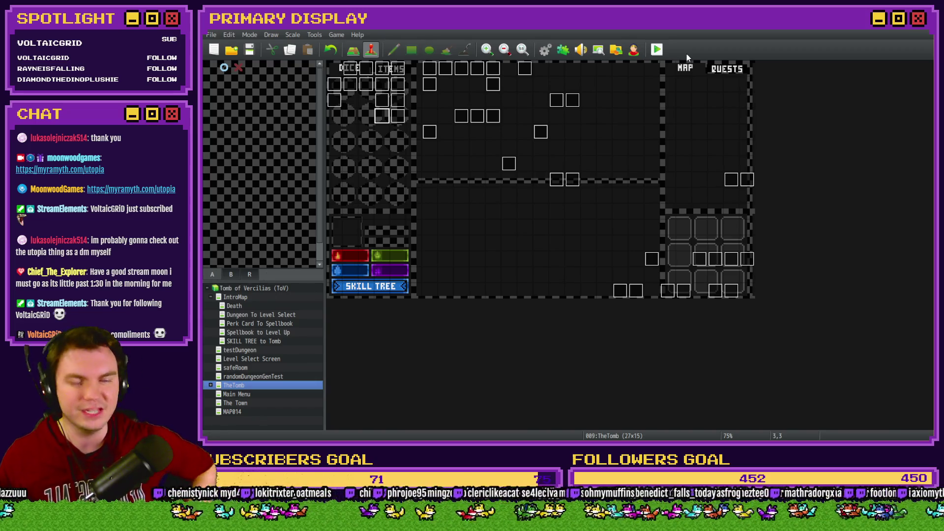
# Drag the event from tile 3,3 to tile 2,2 and open the orbAnimation event
pyautogui.moveTo(381, 118); pyautogui.dragTo(365, 102)
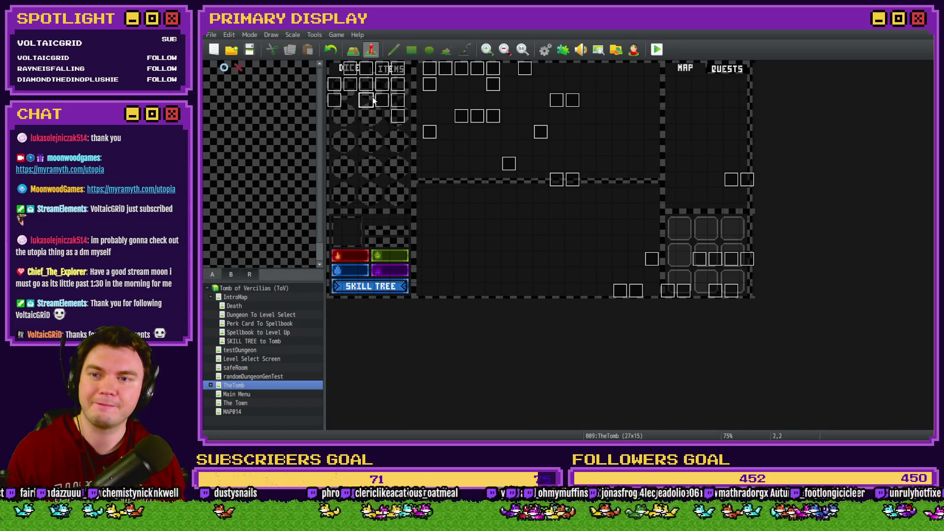
pyautogui.doubleClick(377, 101)
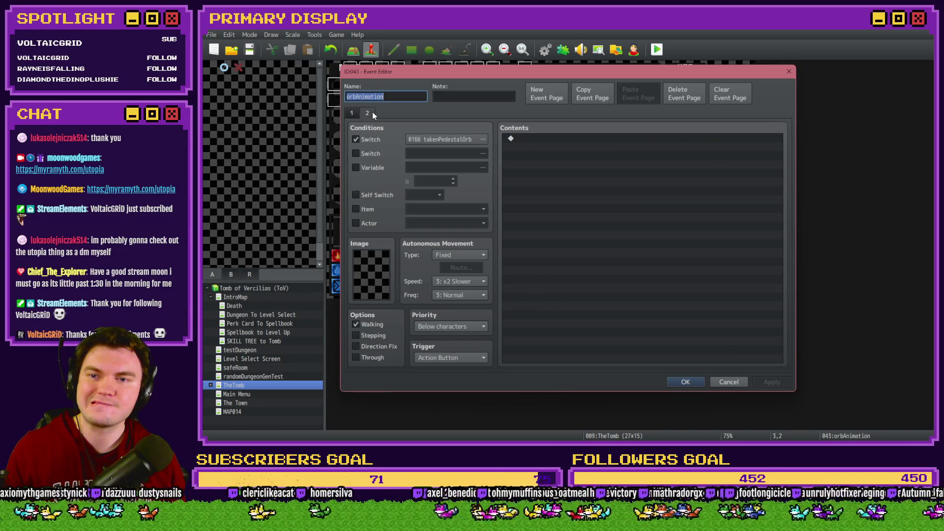
# Go to page 4 of the Int/Movement event and open its 'Show Pedestal & Orb' script
pyautogui.press('Escape')
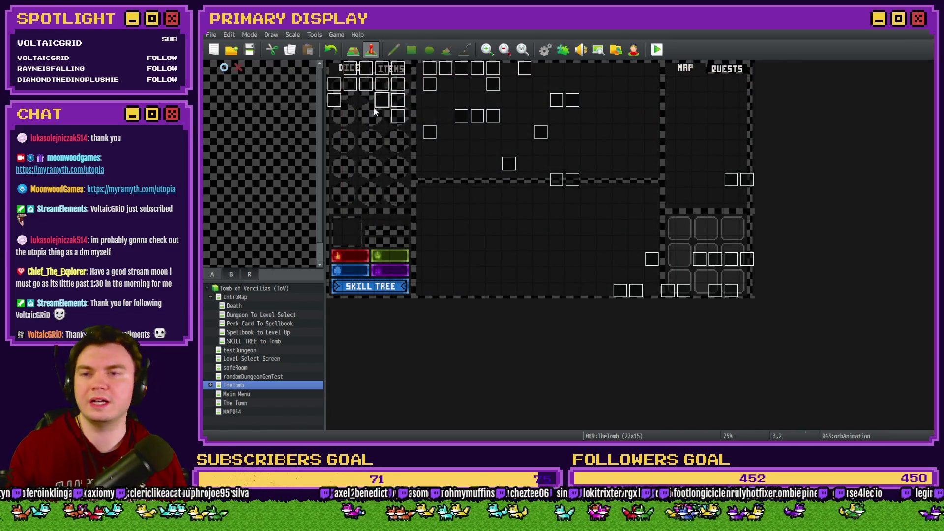
pyautogui.doubleClick(351, 68)
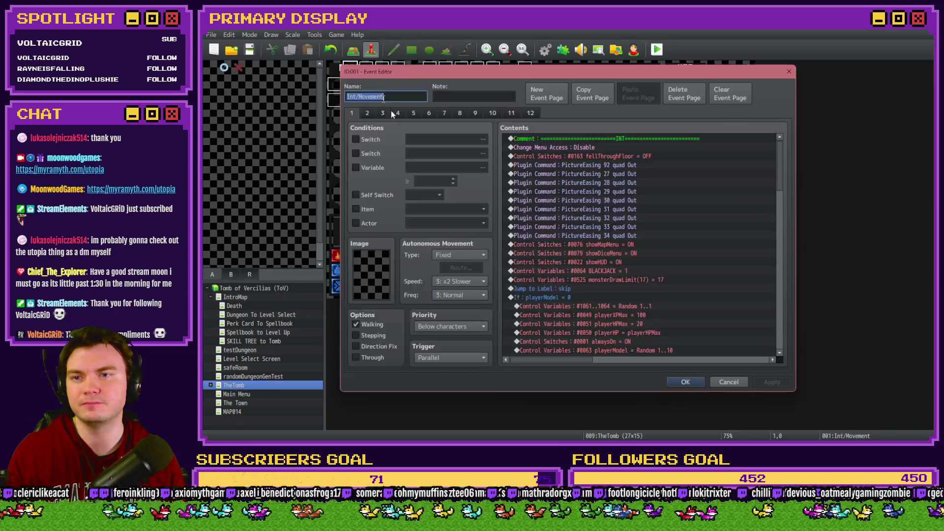
pyautogui.click(395, 112)
pyautogui.scroll(-5, 623, 189)
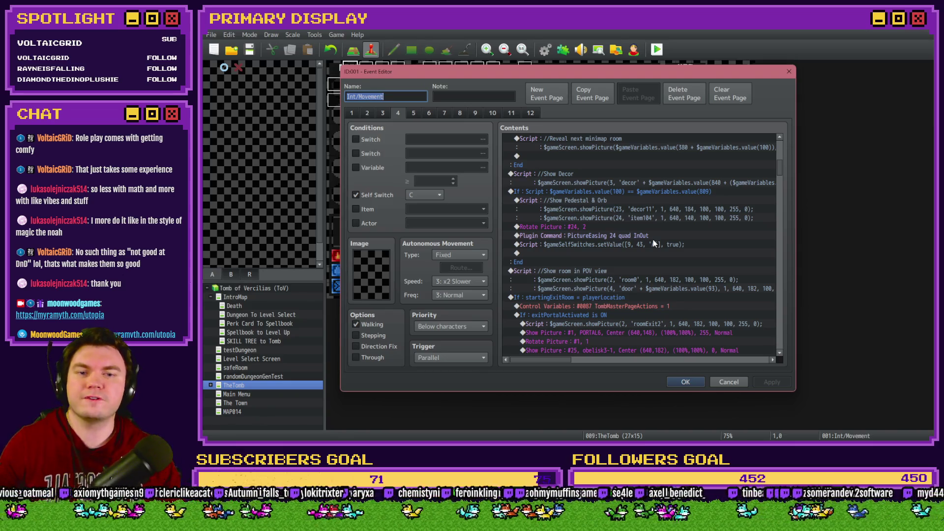
pyautogui.click(633, 205)
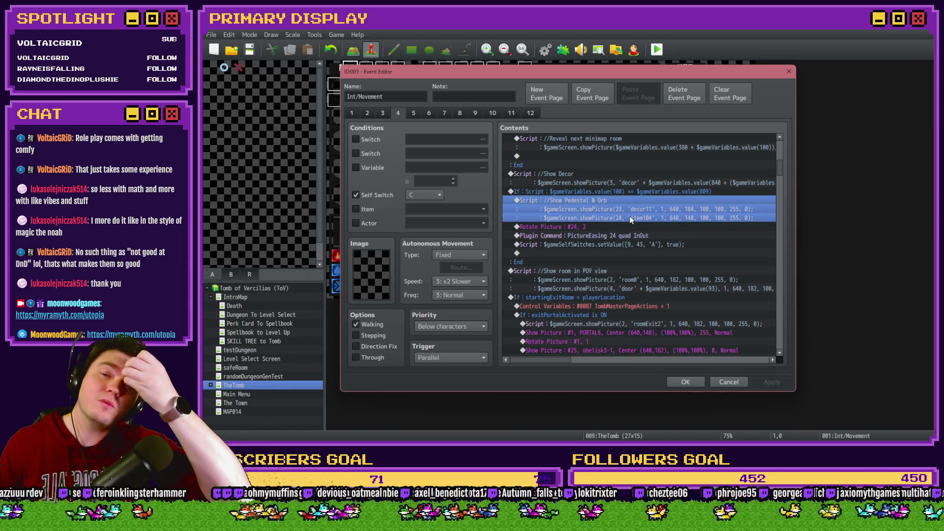
pyautogui.doubleClick(630, 216)
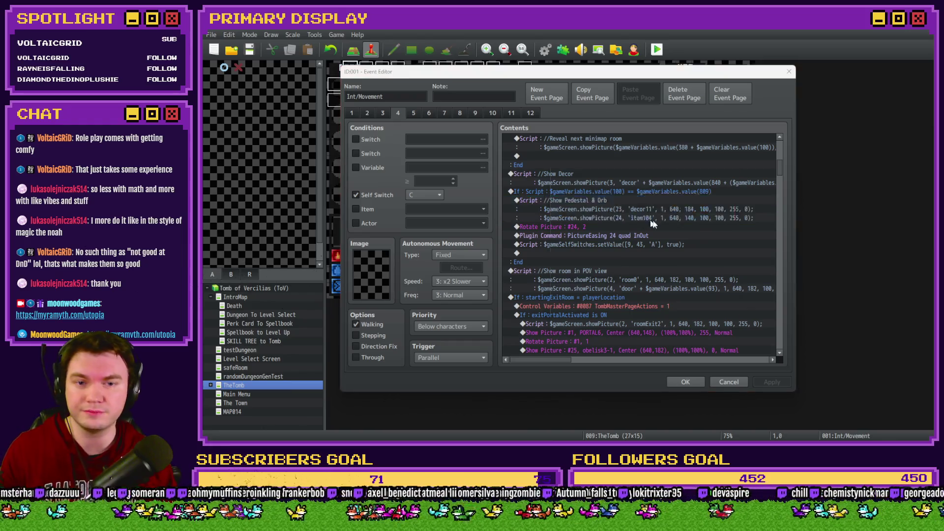
# Insert a conditional branch below the pedestal script using a $gameVariables script condition
pyautogui.press('Escape')
pyautogui.click(610, 227)
pyautogui.press('Insert')
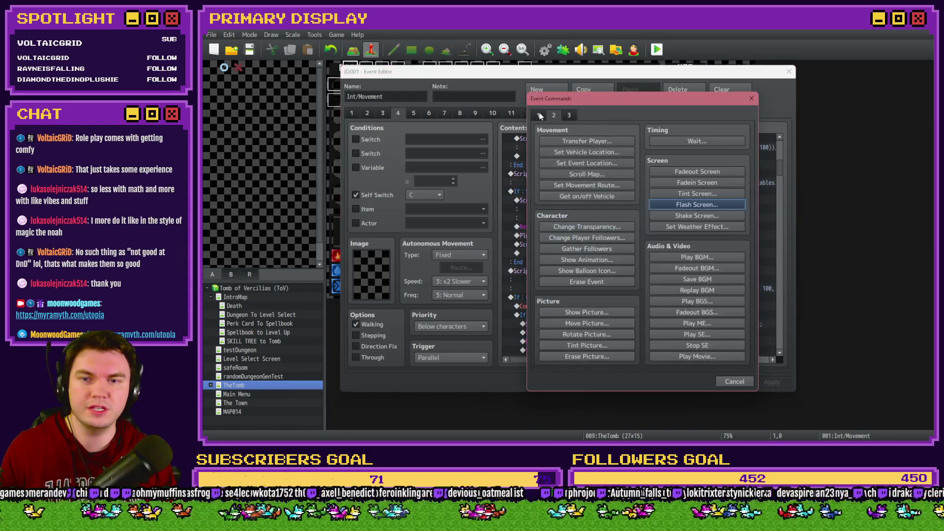
pyautogui.click(585, 279)
pyautogui.click(595, 174)
pyautogui.click(548, 287)
pyautogui.click(613, 287)
pyautogui.write('$gameV')
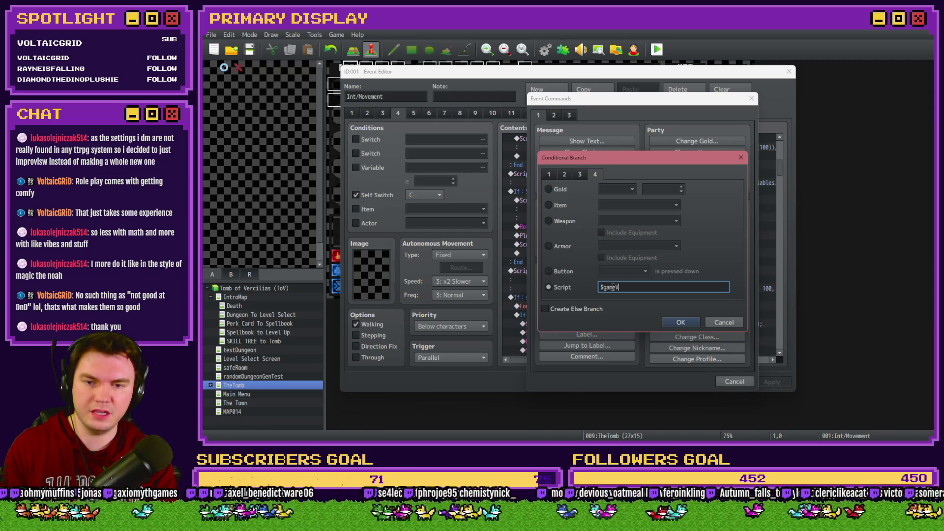
pyautogui.write('ariableslue')
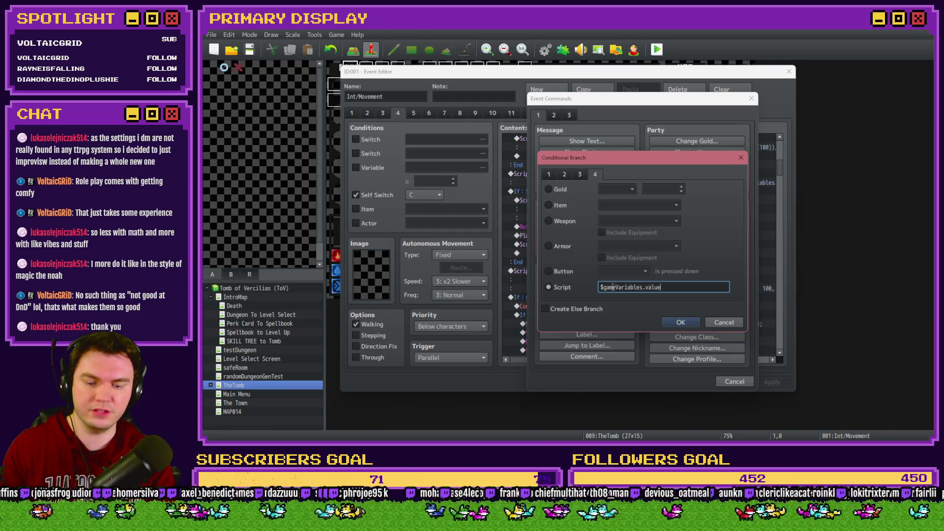
pyautogui.write('()99')
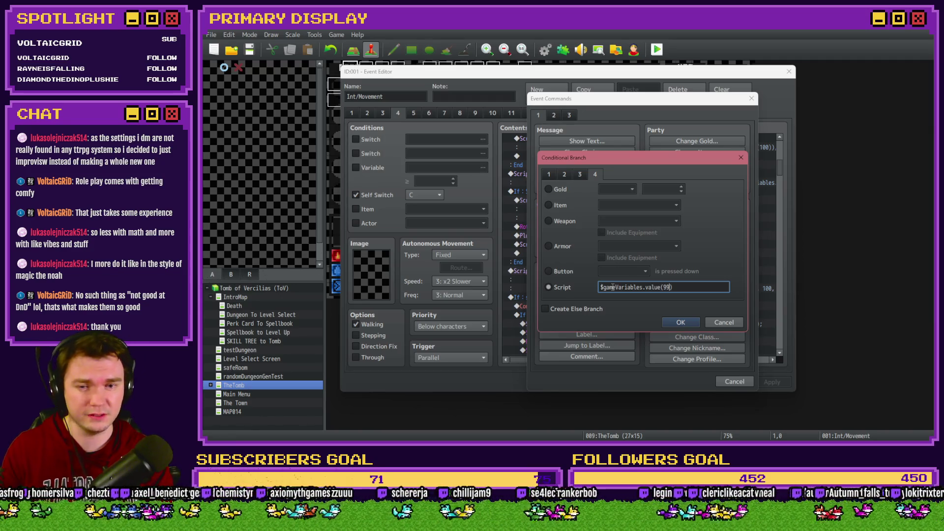
pyautogui.click(680, 322)
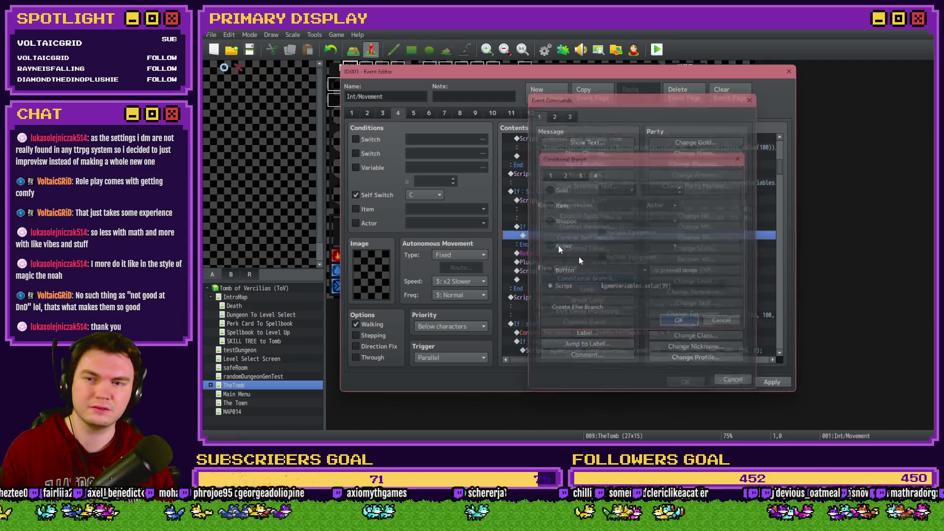
# Look up the variable ids and make the branch condition compare variable 95 to 104
pyautogui.click(368, 167)
pyautogui.click(424, 168)
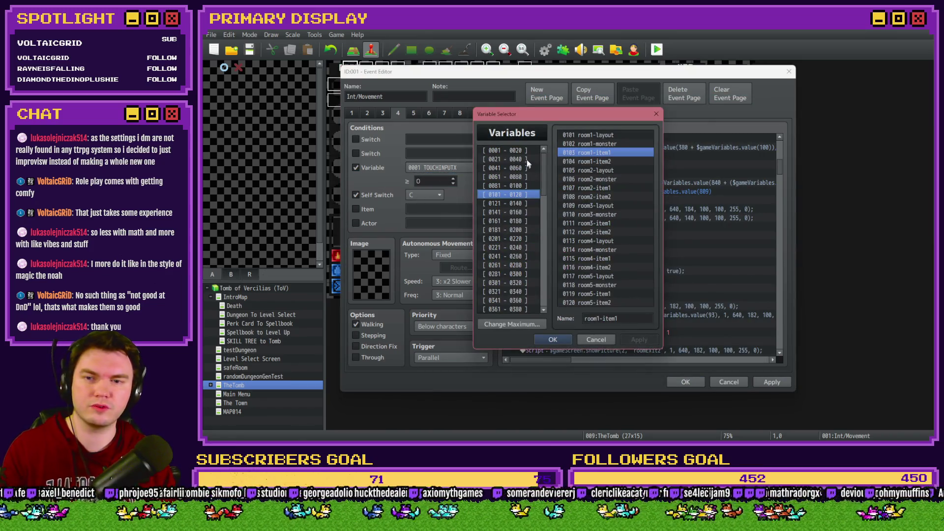
pyautogui.click(514, 185)
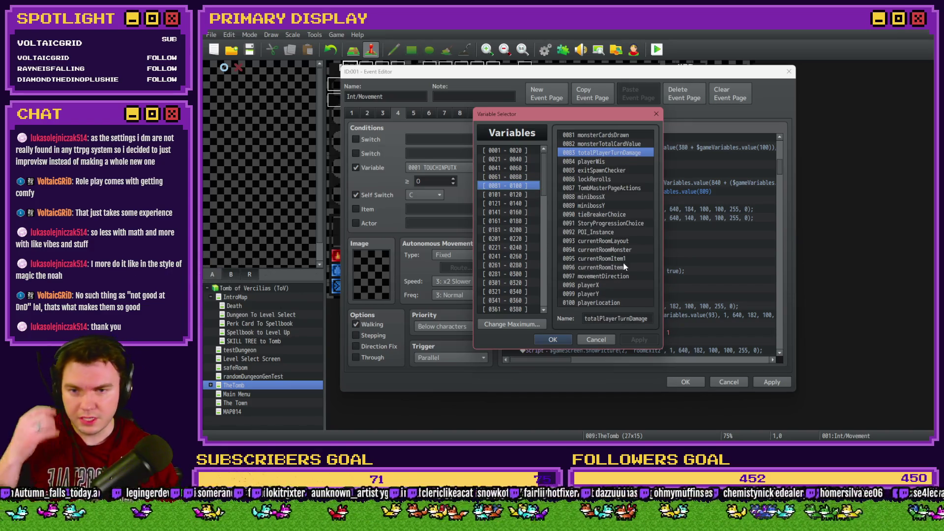
pyautogui.press('Escape')
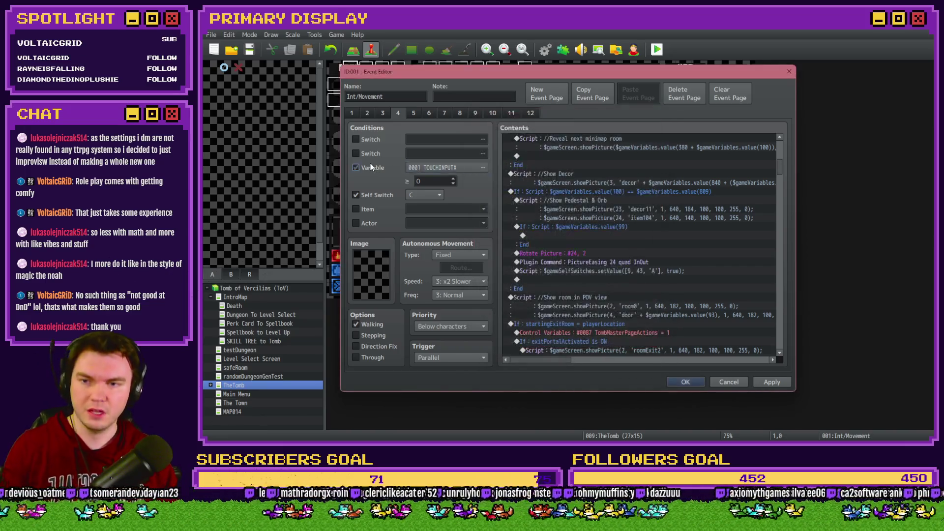
pyautogui.click(669, 287)
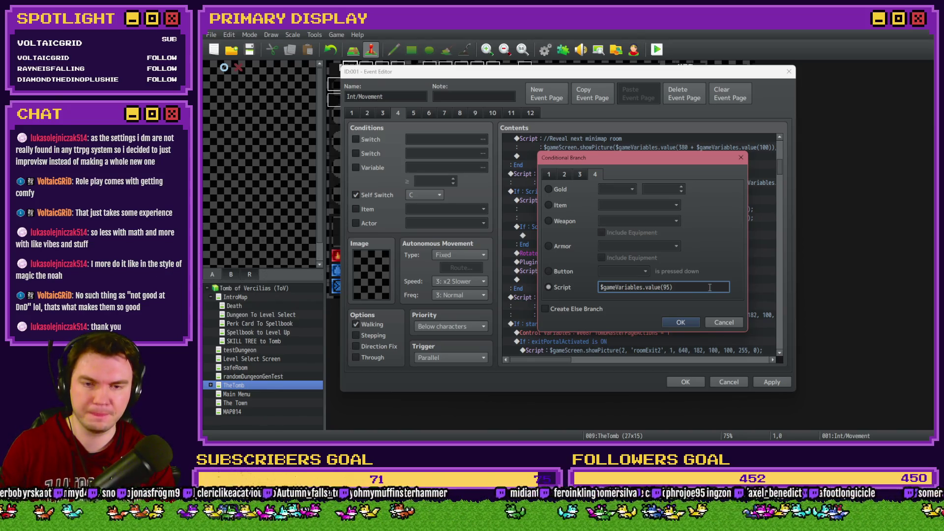
pyautogui.write(' == 104')
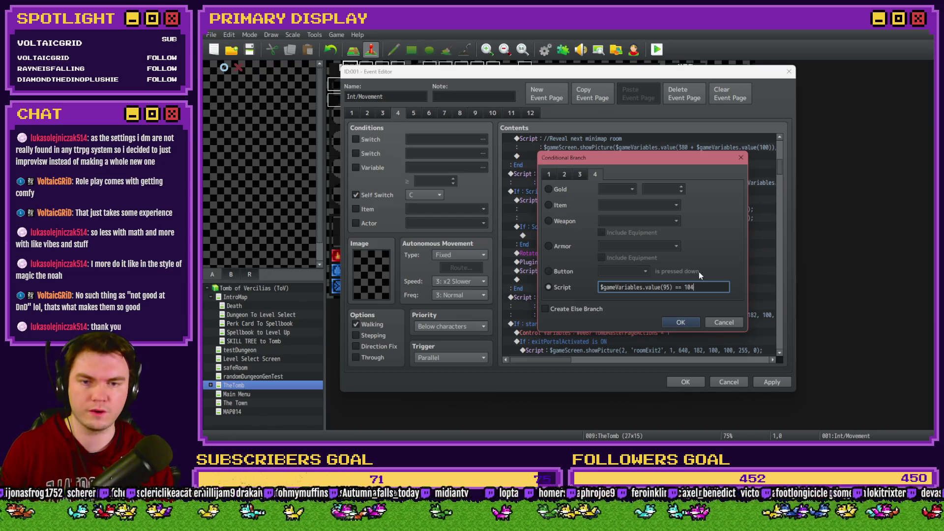
pyautogui.click(681, 322)
# Remove the item104 showPicture line from the 'Show Pedestal & Orb' script
pyautogui.doubleClick(604, 202)
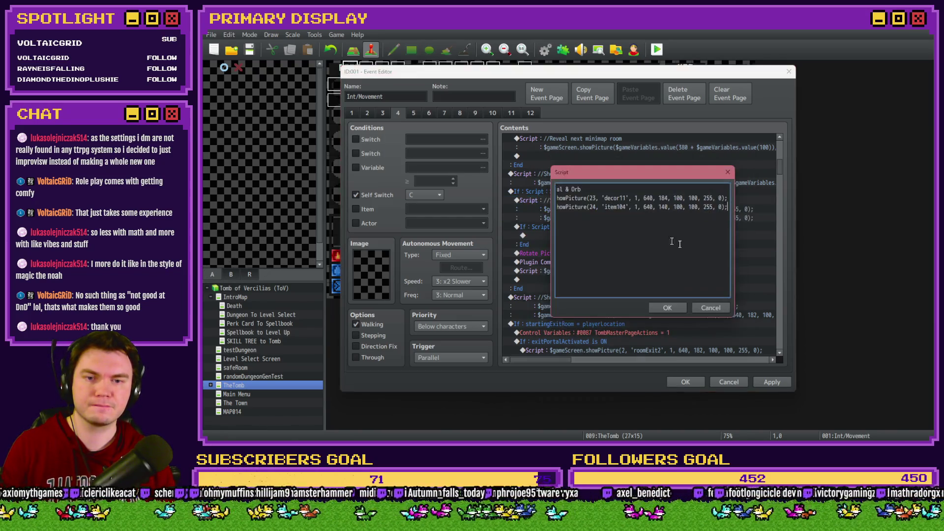
pyautogui.hotkey('shift', 'Home')
pyautogui.press('BackSpace')
pyautogui.press('BackSpace')
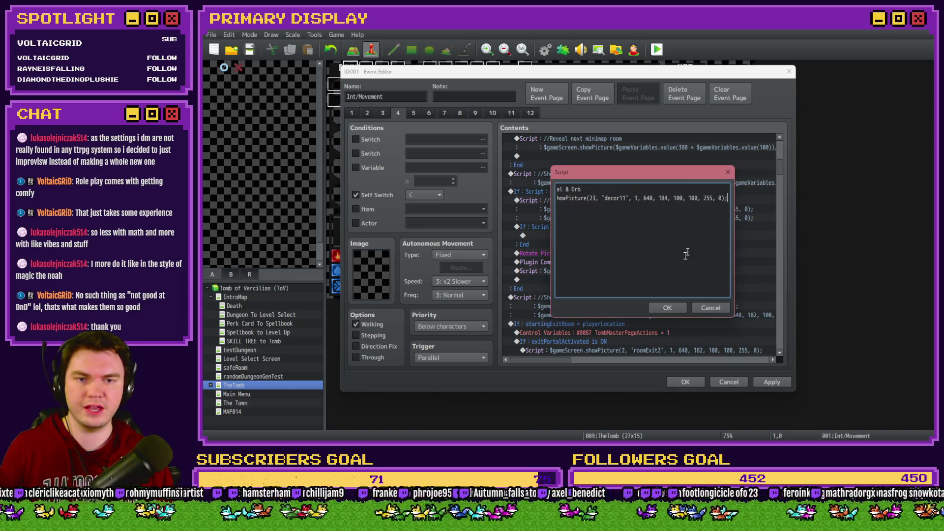
pyautogui.click(667, 308)
# Add a Script command inside the branch with the pasted item104 showPicture line
pyautogui.click(600, 226)
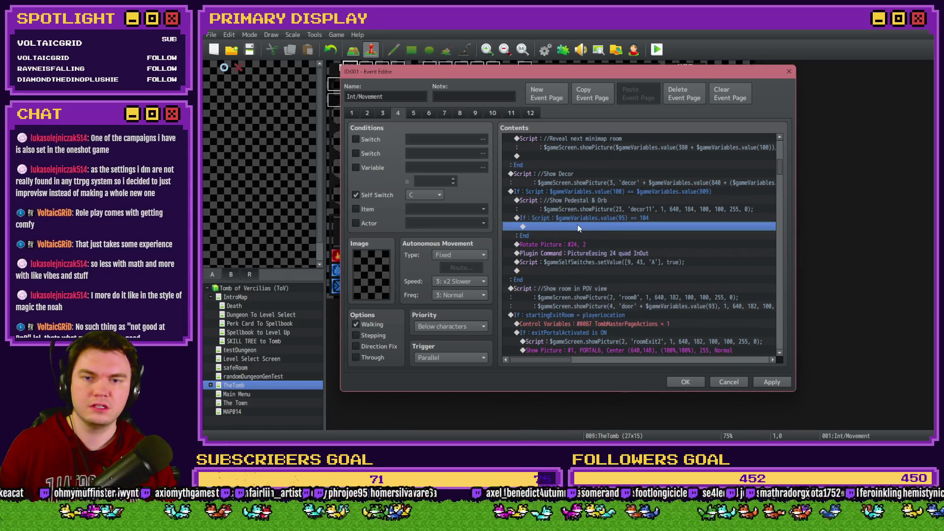
pyautogui.doubleClick(577, 226)
pyautogui.click(555, 115)
pyautogui.click(575, 116)
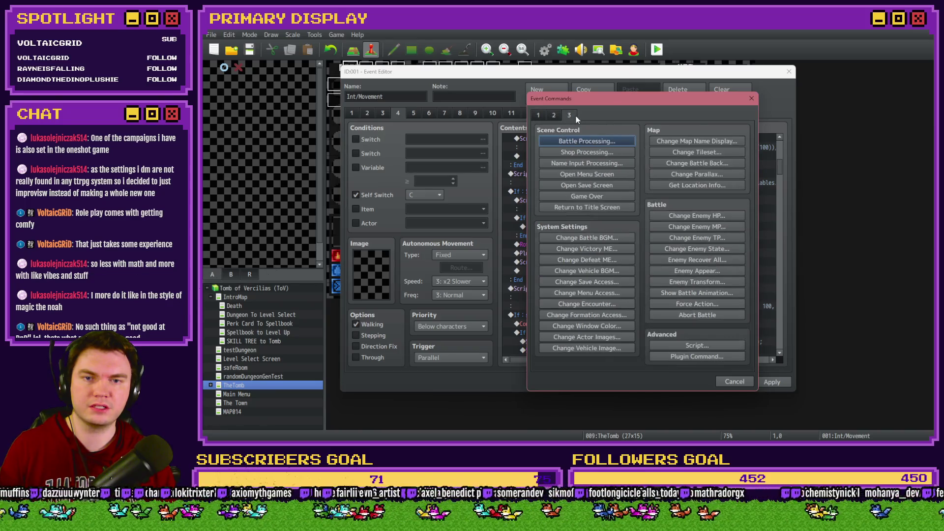
pyautogui.click(694, 344)
pyautogui.write("$gameScreen.showPicture(24, 'item104', 1, 640, 140, 100, 100, 255, 0);")
pyautogui.click(666, 308)
# Move the Rotate Picture, easing and self-switch rows into the item104 branch, then close the editor
pyautogui.click(586, 255)
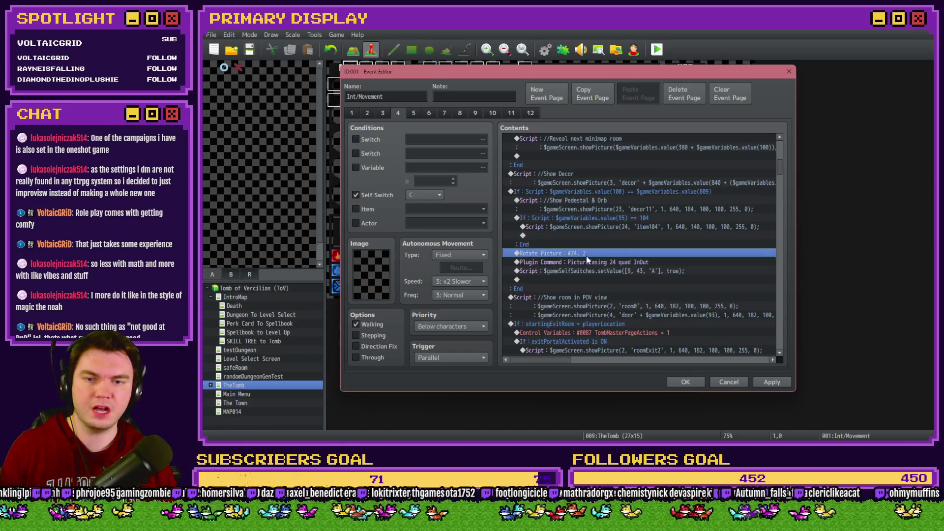
pyautogui.keyDown('shift'); pyautogui.click(589, 271); pyautogui.keyUp('shift')
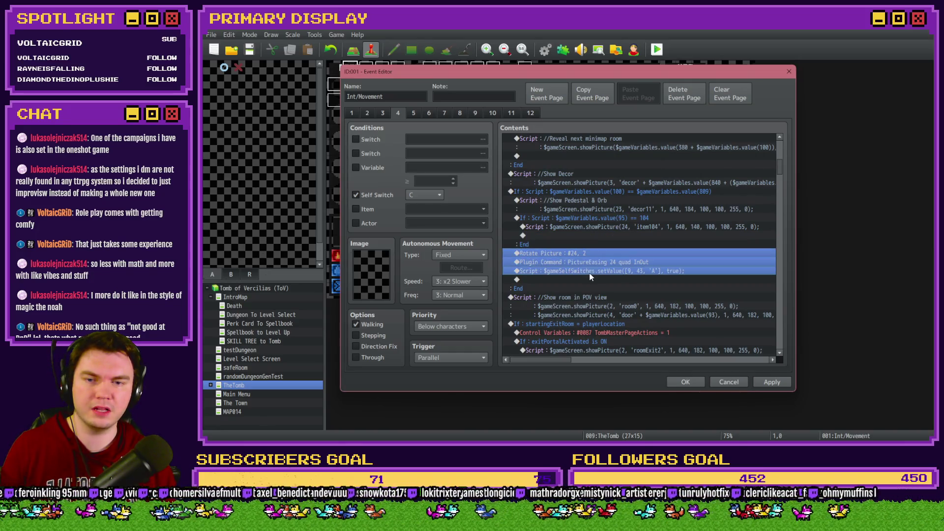
pyautogui.press('Delete')
pyautogui.click(592, 235)
pyautogui.hotkey('ctrl', 'v')
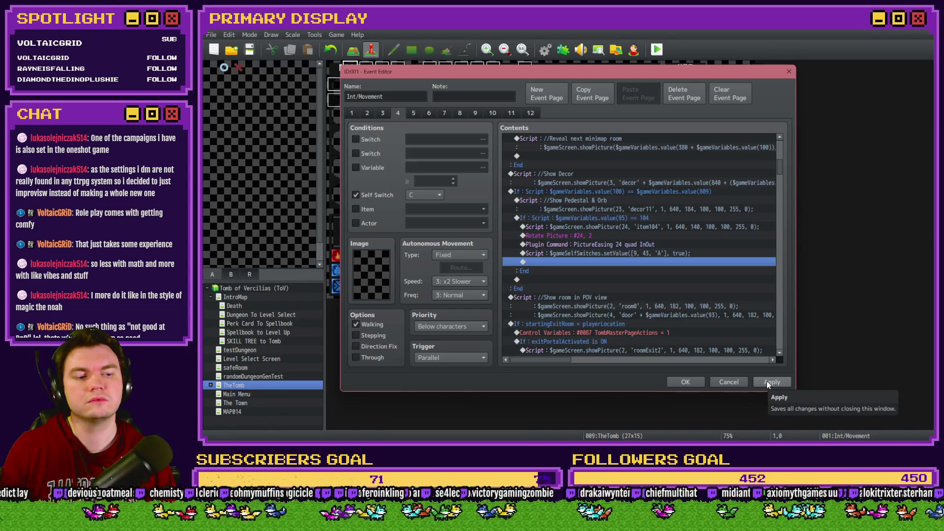
pyautogui.click(727, 383)
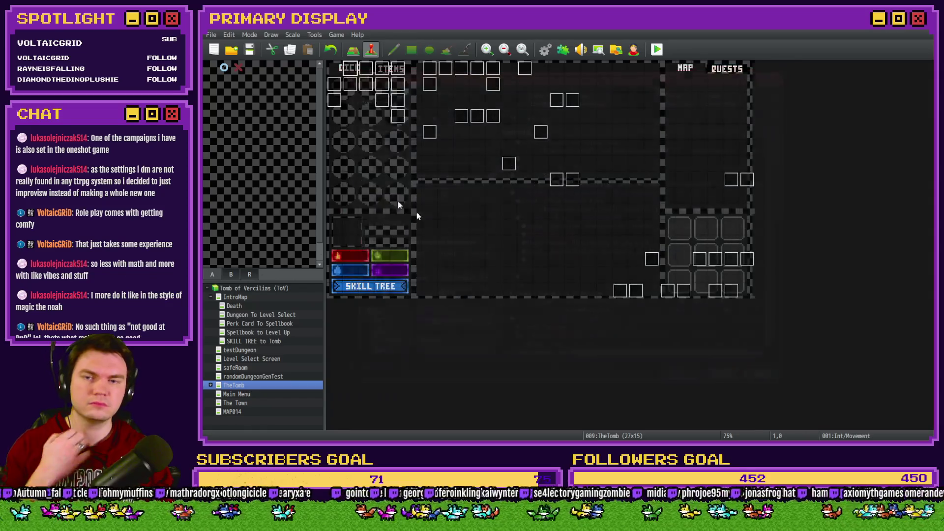
# Playtest, take the orb from the pedestal, and switch to dice to trigger the '_x' TypeError
pyautogui.click(657, 49)
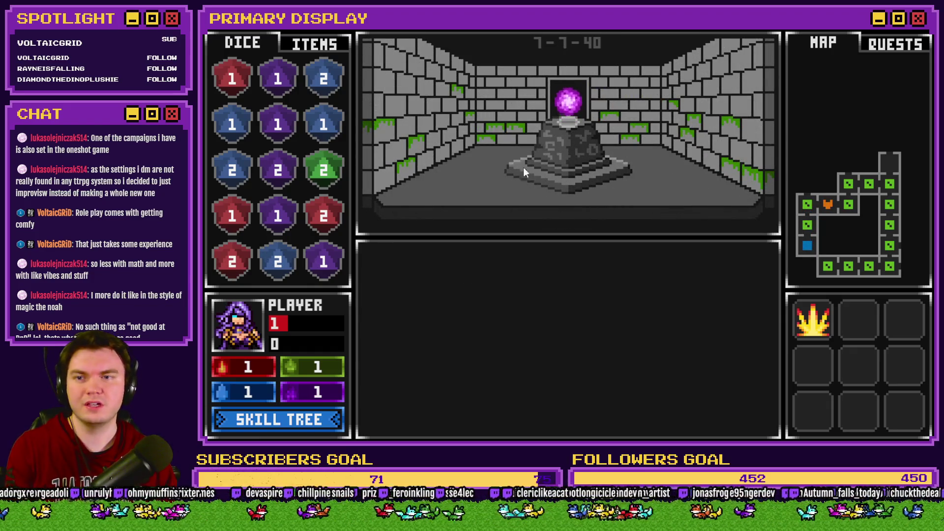
pyautogui.click(337, 45)
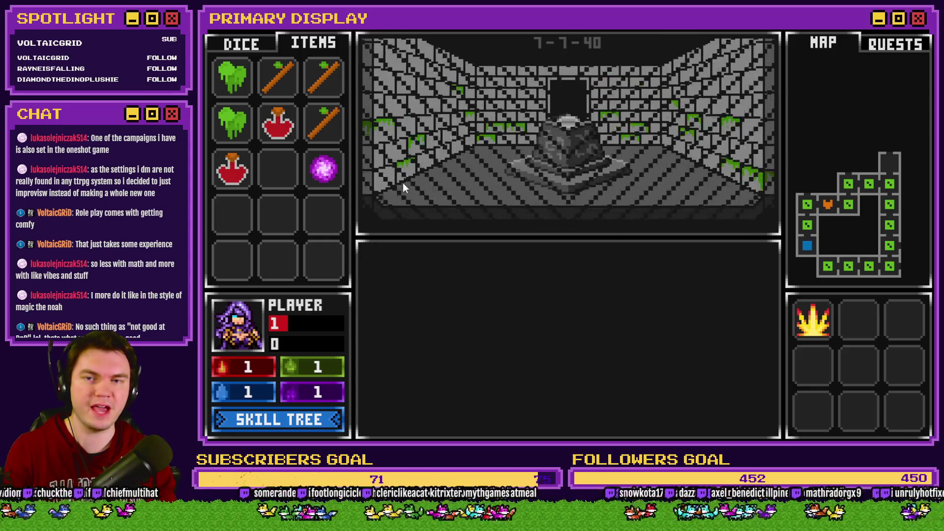
pyautogui.click(254, 49)
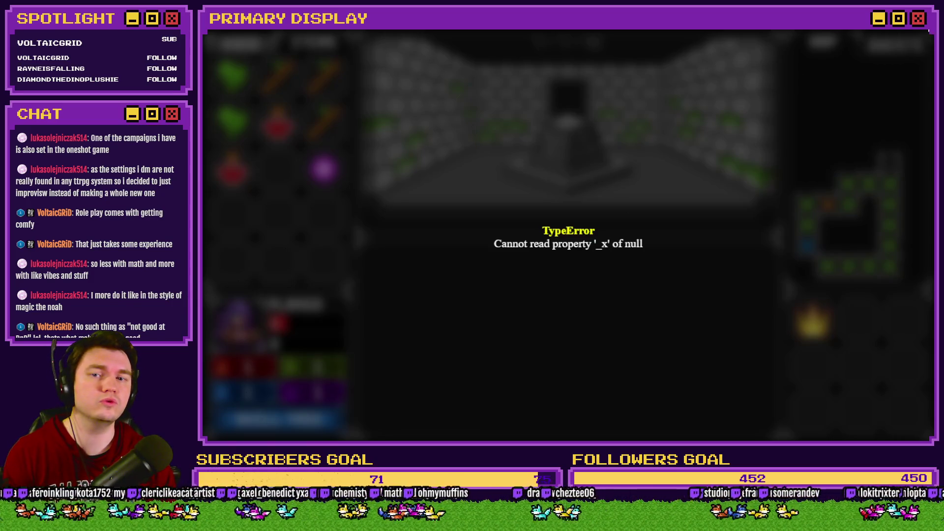
# Close the crashed game and review both pages of the orbAnimation event
pyautogui.hotkey('alt', 'F4')
pyautogui.doubleClick(375, 98)
pyautogui.click(368, 113)
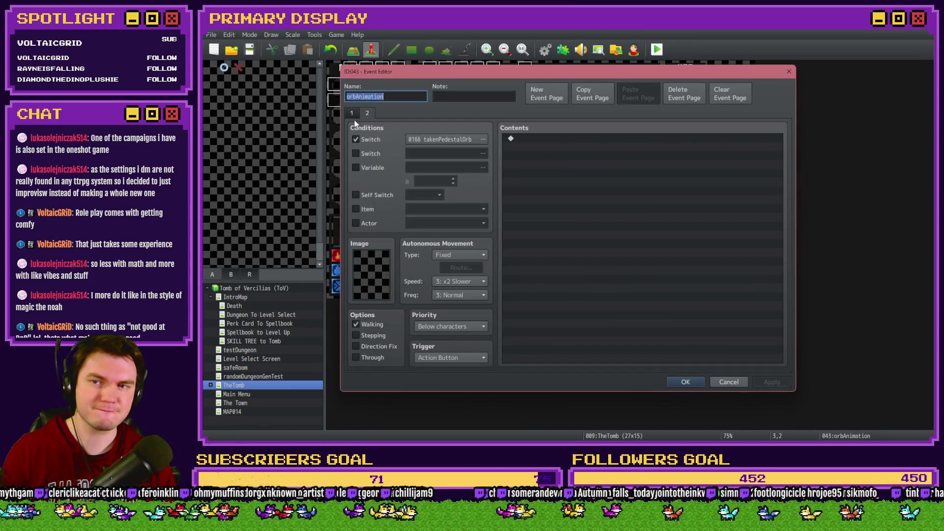
pyautogui.click(352, 116)
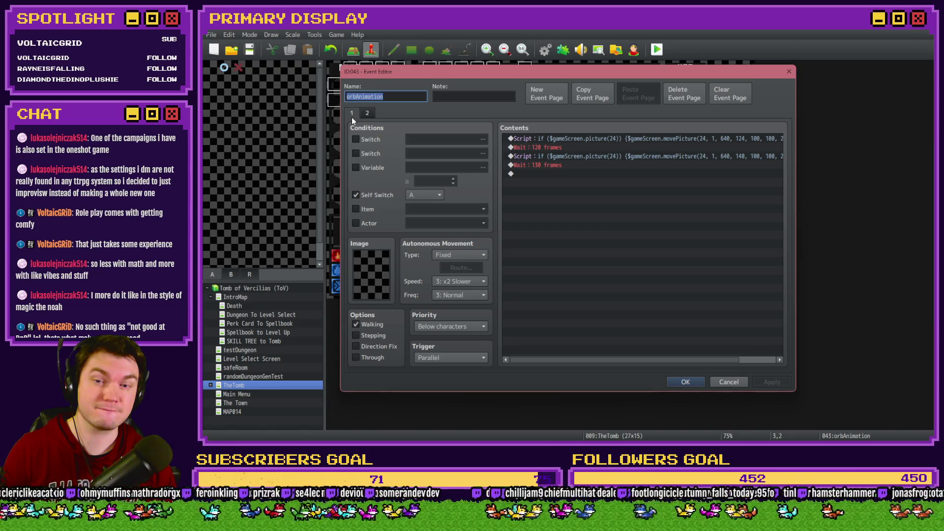
pyautogui.press('Escape')
# Set the orbAnimation event's trigger to Action Button
pyautogui.doubleClick(382, 100)
pyautogui.click(453, 354)
pyautogui.click(443, 391)
pyautogui.click(682, 377)
# Save the project, launch a new playtest, and pick a perk card
pyautogui.press('F12')
pyautogui.click(517, 249)
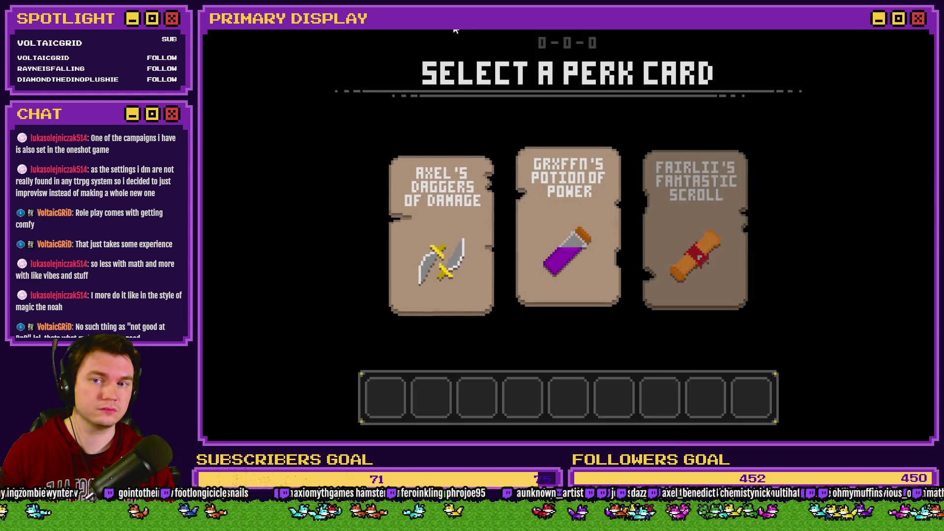
pyautogui.click(487, 187)
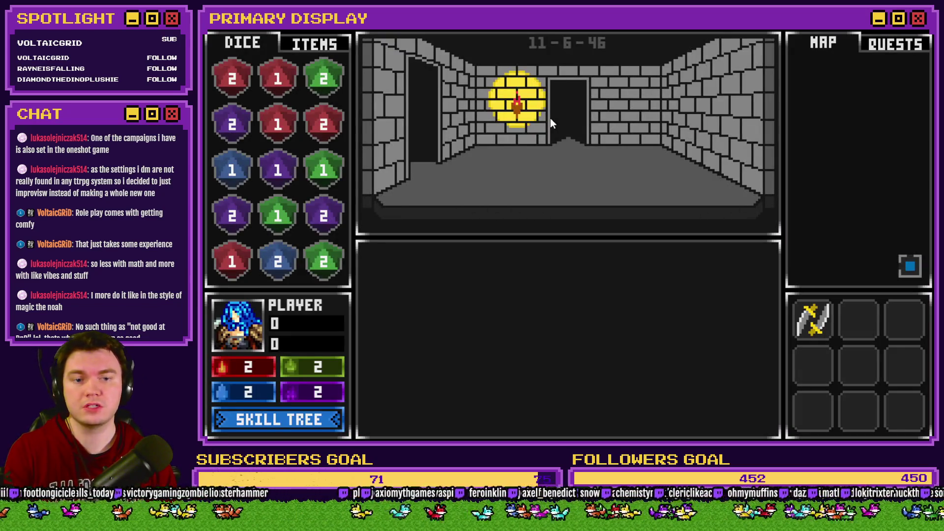
# Walk into the pedestal room, drag the orb into inventory, then switch to dice, hitting the '_x' error
pyautogui.press('Up')
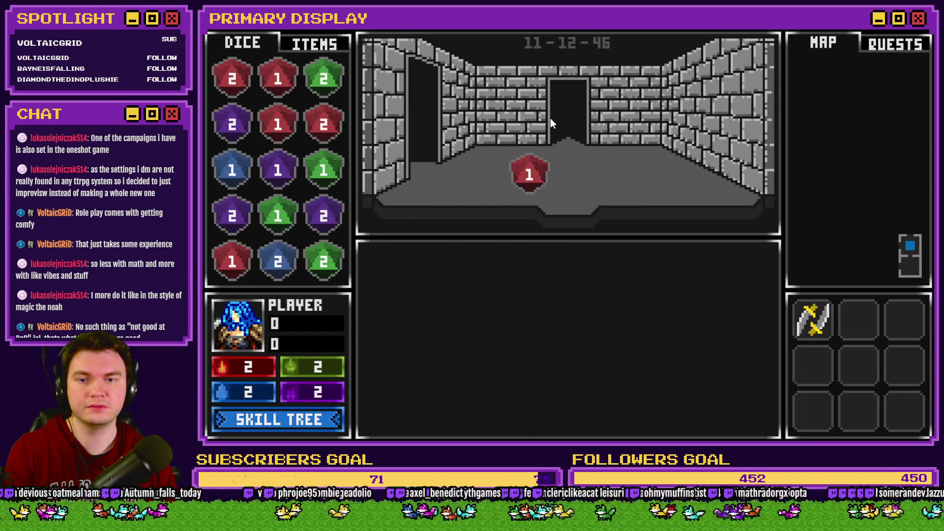
pyautogui.press('Up')
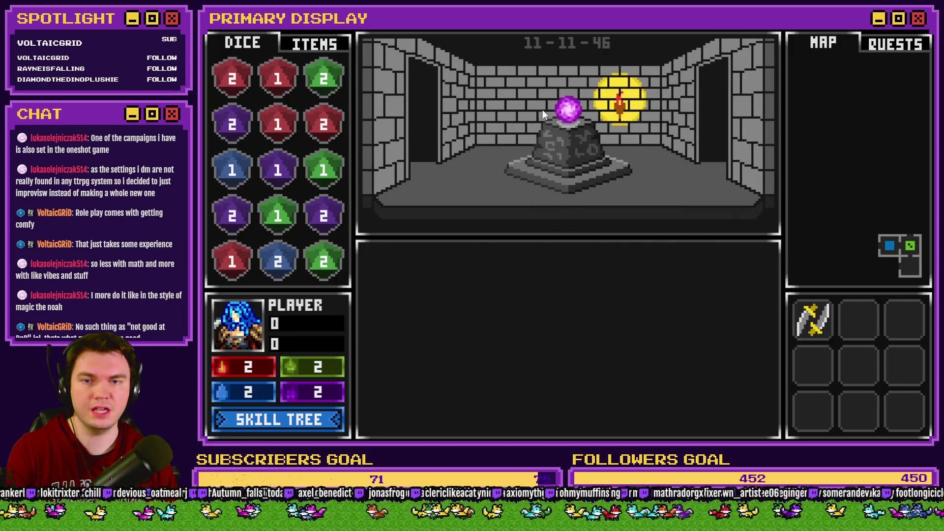
pyautogui.moveTo(568, 109); pyautogui.dragTo(295, 177)
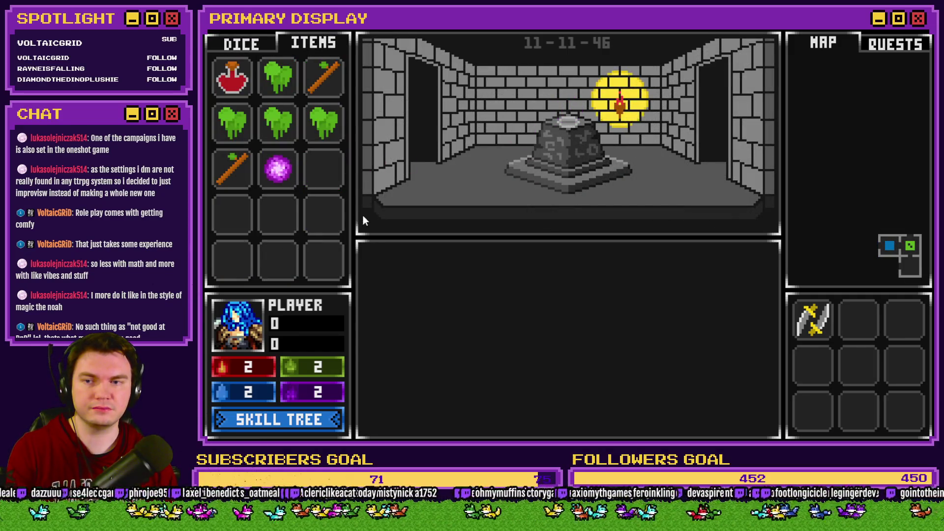
pyautogui.press('Left')
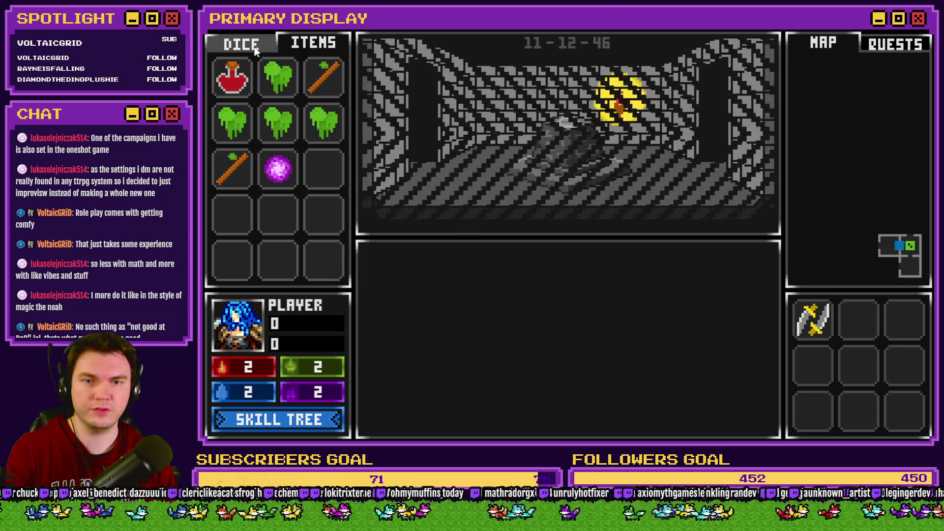
pyautogui.press('Right')
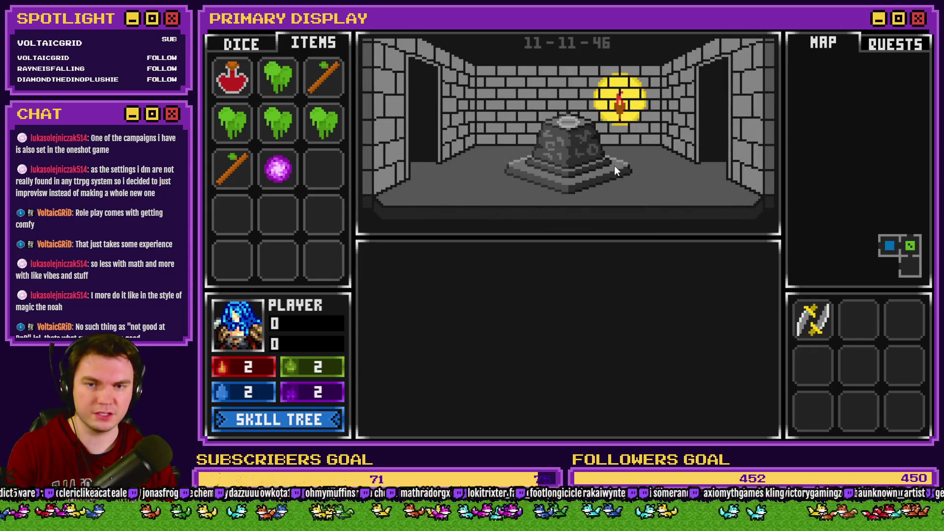
pyautogui.press('Up')
pyautogui.click(243, 48)
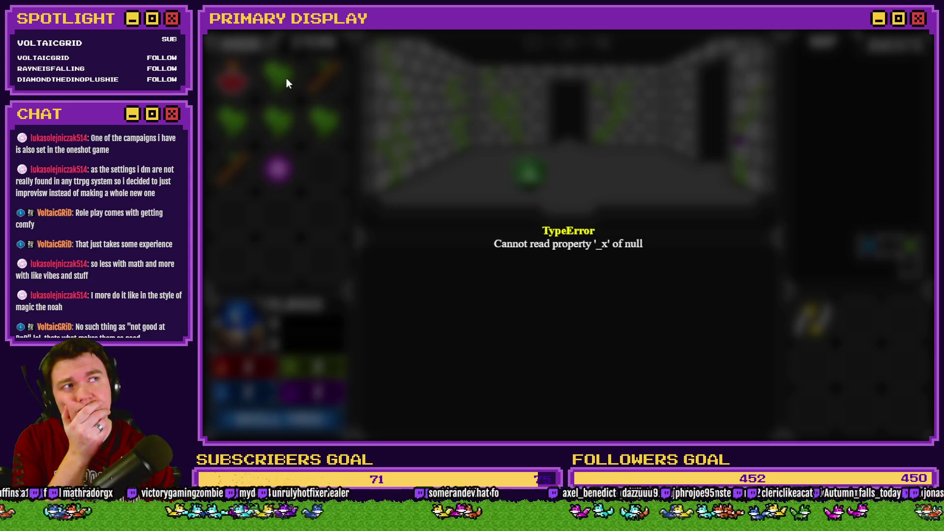
# Close the crashed game and change the orbAnimation trigger from Action Button to Parallel
pyautogui.click(928, 33)
pyautogui.doubleClick(387, 105)
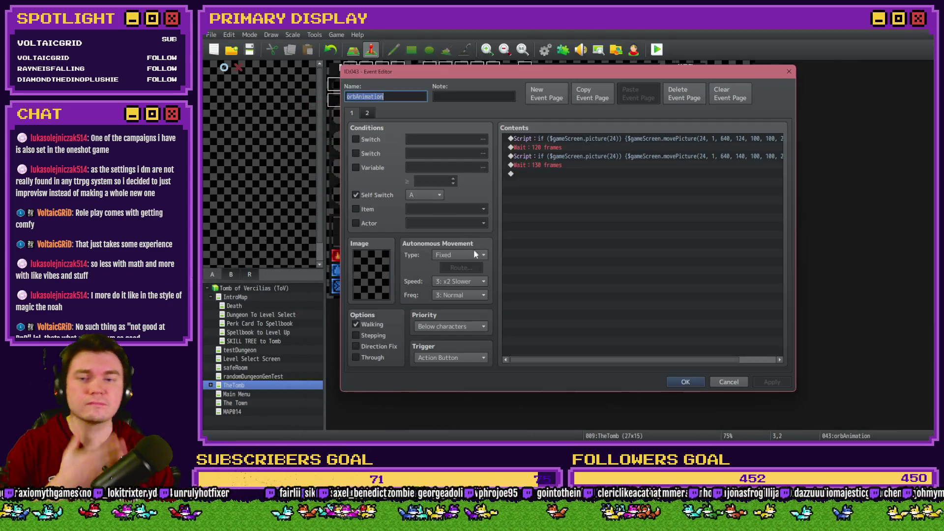
pyautogui.click(450, 356)
pyautogui.click(485, 408)
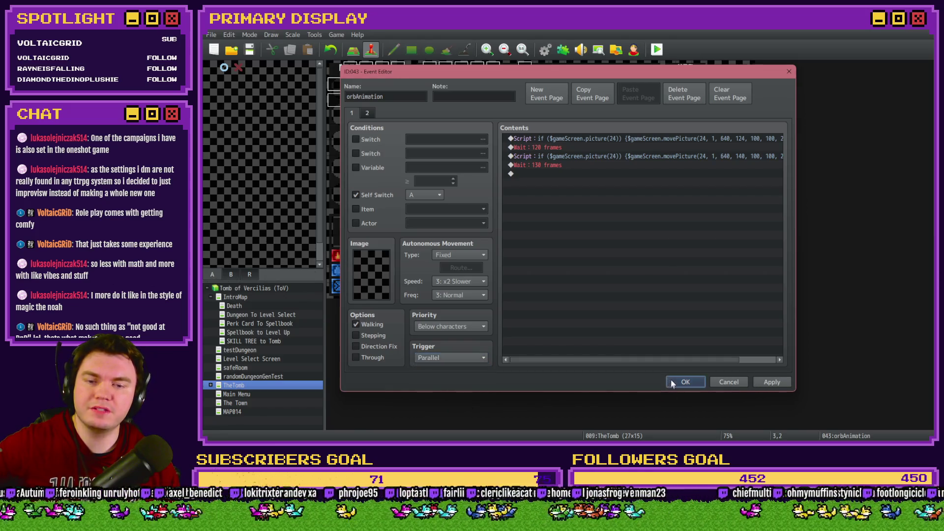
pyautogui.click(672, 384)
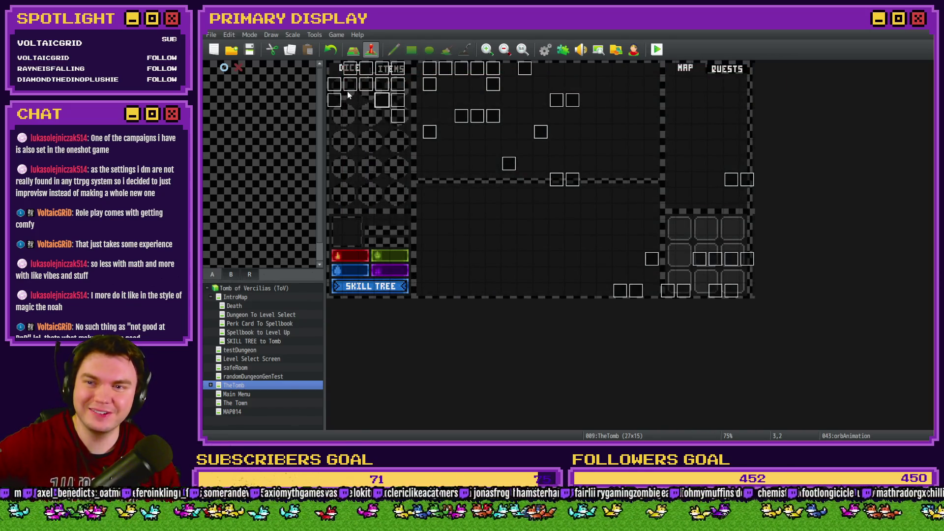
pyautogui.doubleClick(364, 69)
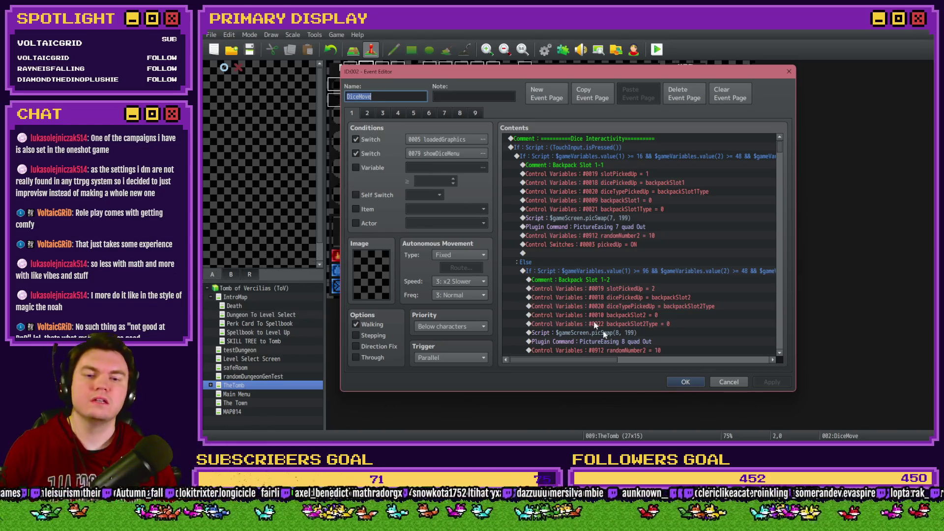
pyautogui.click(696, 382)
pyautogui.click(657, 50)
pyautogui.click(540, 249)
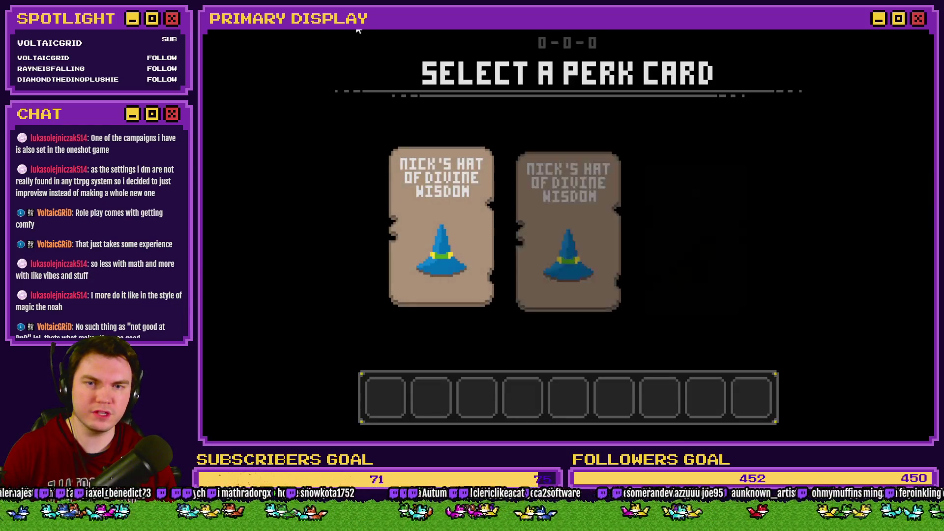
pyautogui.click(453, 151)
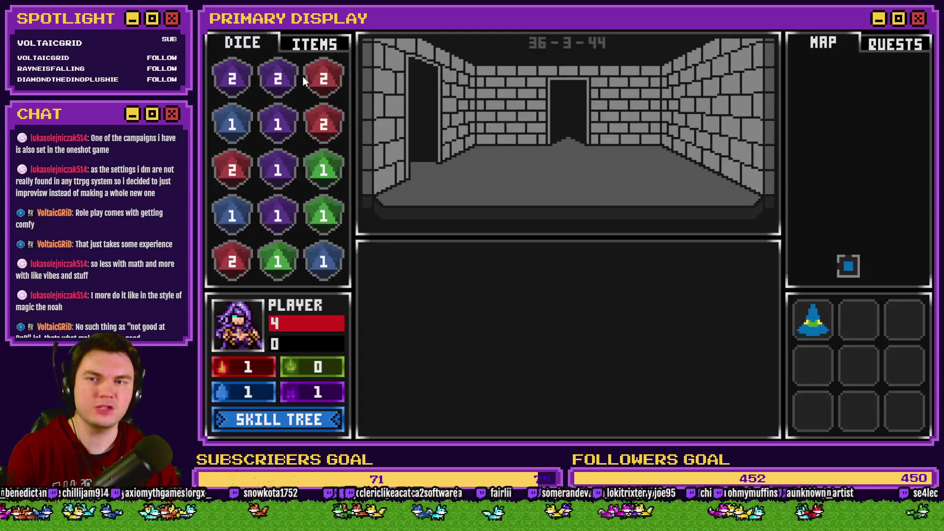
pyautogui.click(296, 42)
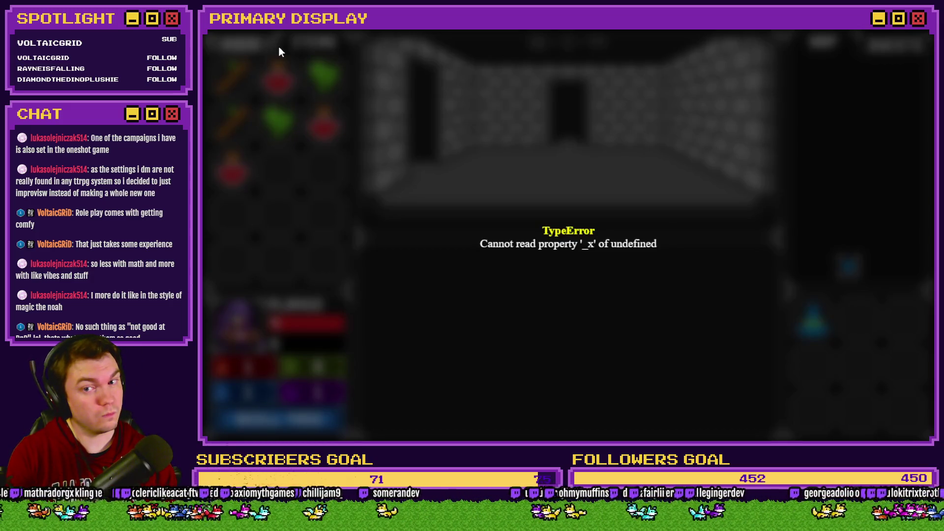
pyautogui.hotkey('alt', 'F4')
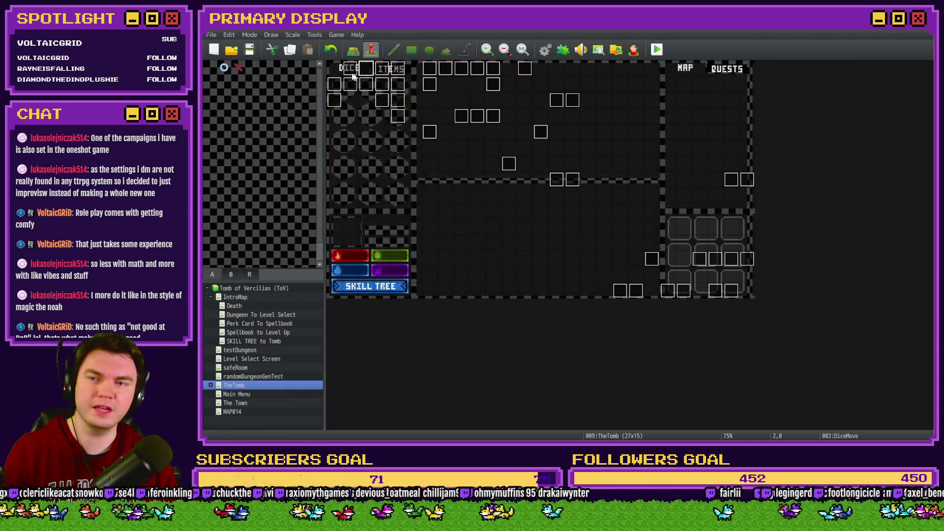
# Check the Int/Movement, DiceMove, monsterAnim, cardDraws/Attack and perkTooltips events, then open menuItems/skillTree
pyautogui.doubleClick(349, 69)
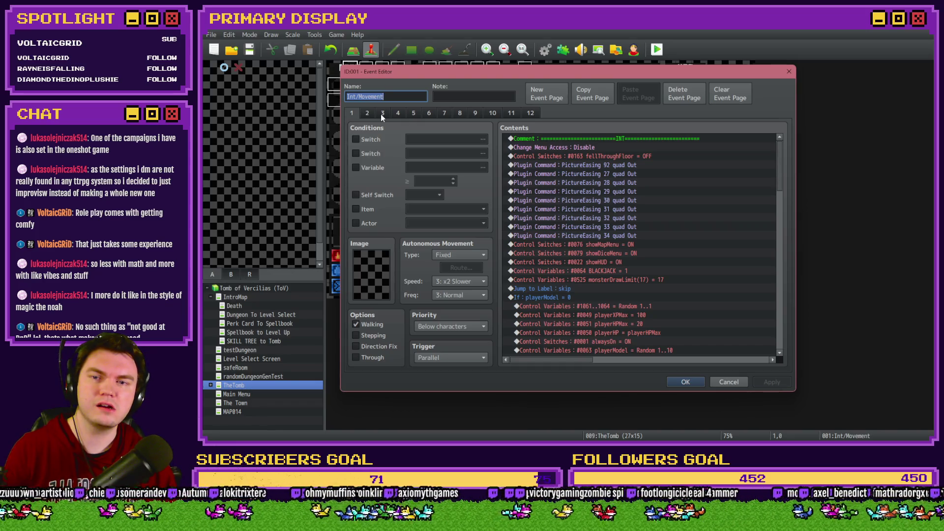
pyautogui.press('Escape')
pyautogui.doubleClick(366, 69)
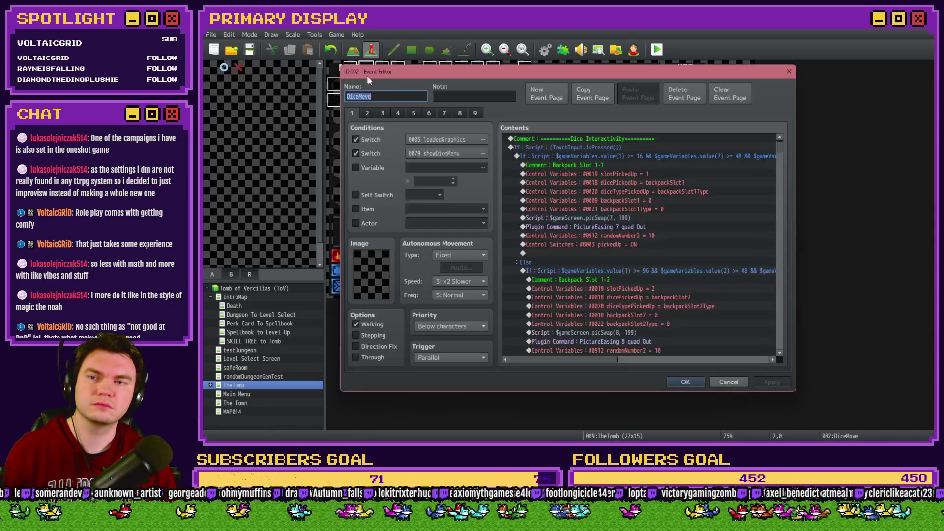
pyautogui.press('Escape')
pyautogui.doubleClick(384, 71)
pyautogui.press('Escape')
pyautogui.doubleClick(397, 71)
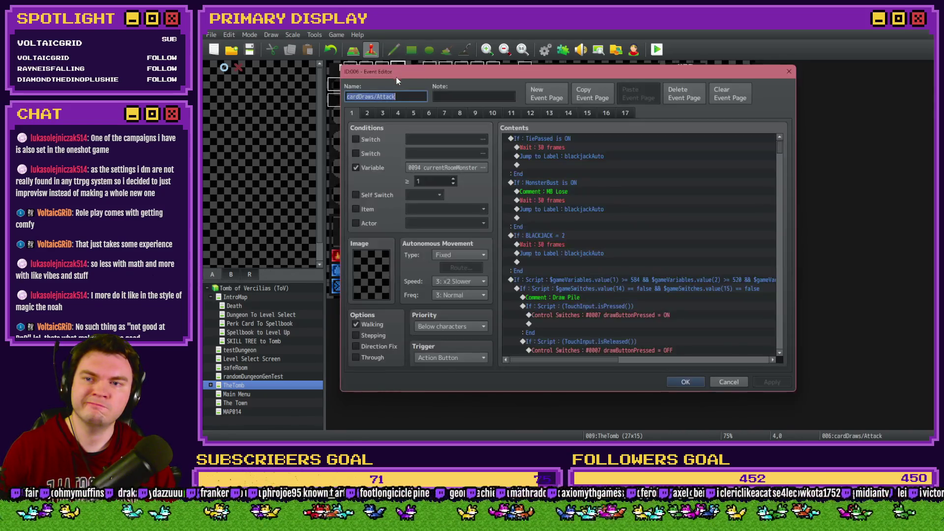
pyautogui.press('Escape')
pyautogui.doubleClick(344, 84)
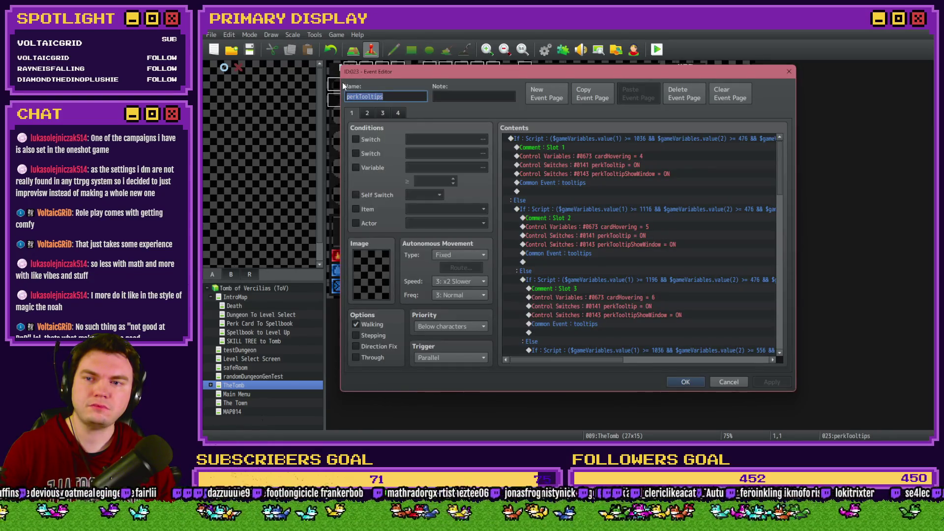
pyautogui.press('Escape')
pyautogui.doubleClick(360, 86)
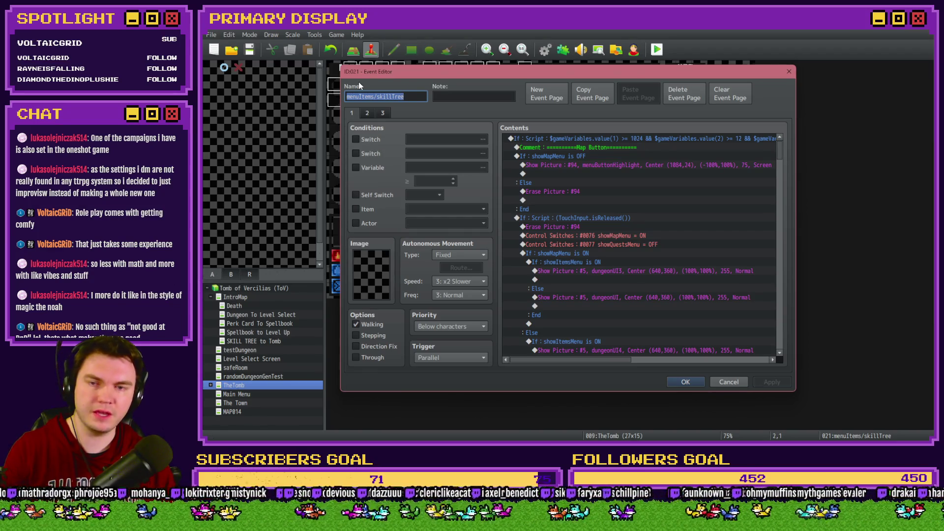
pyautogui.scroll(-3, 597, 189)
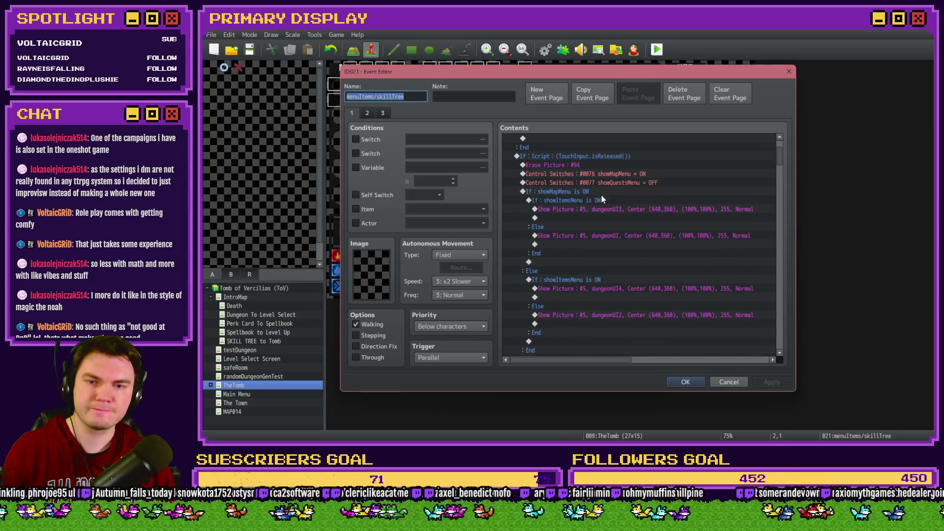
pyautogui.scroll(-6, 603, 202)
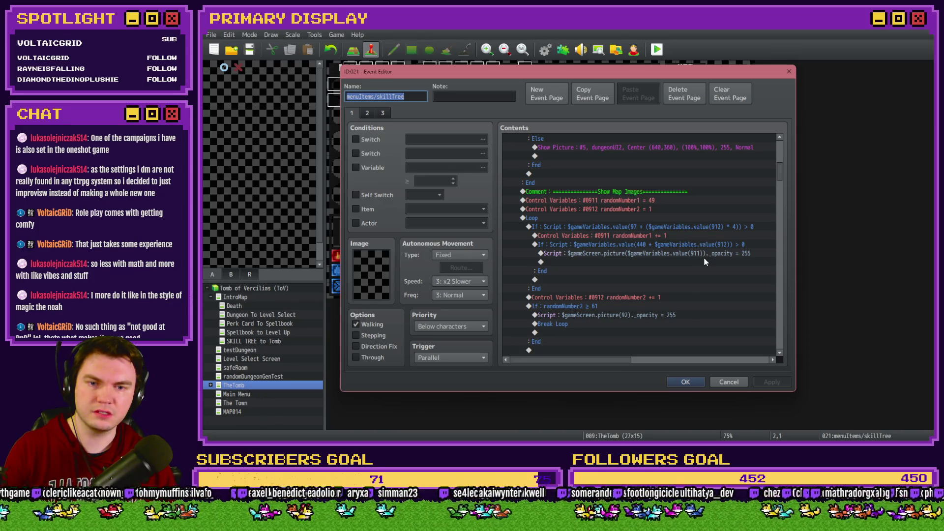
pyautogui.scroll(-10, 708, 261)
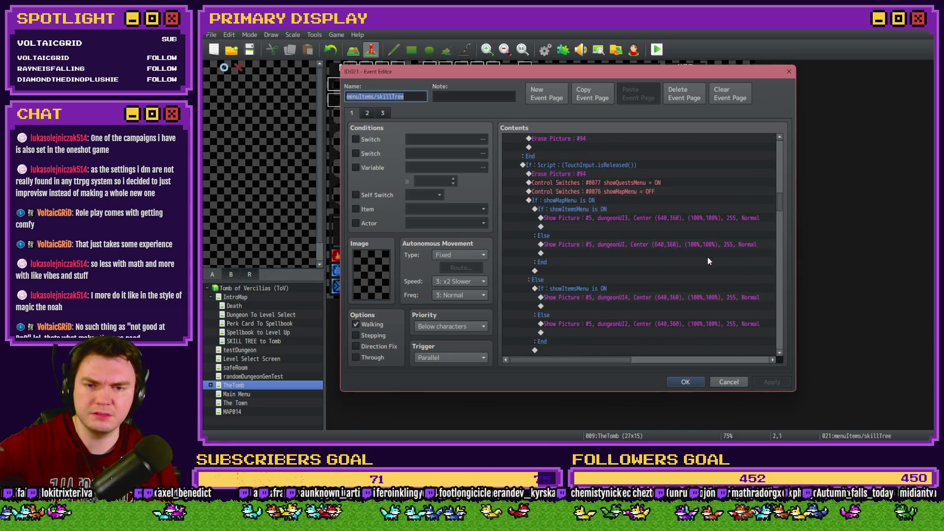
pyautogui.scroll(1, 699, 268)
pyautogui.scroll(-3, 699, 269)
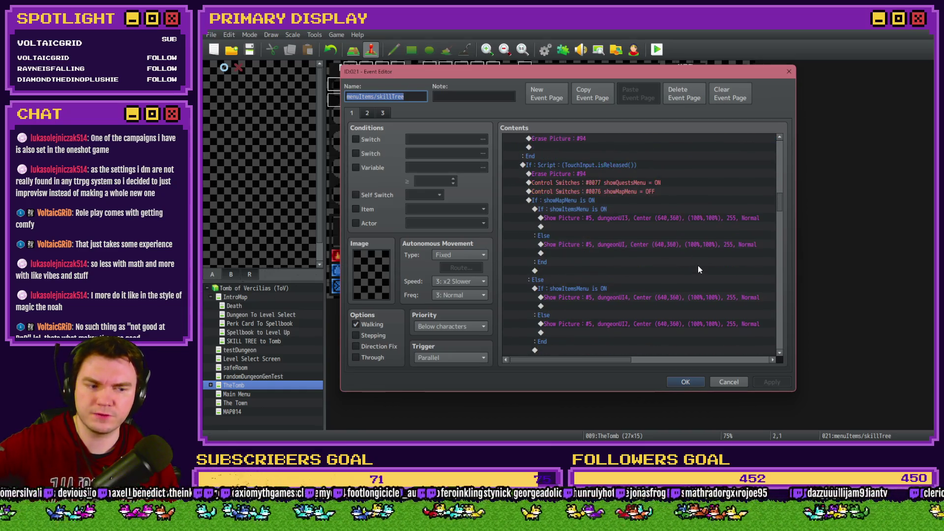
pyautogui.scroll(-5, 699, 269)
pyautogui.scroll(-5, 669, 272)
pyautogui.scroll(-3, 672, 273)
pyautogui.scroll(-5, 672, 274)
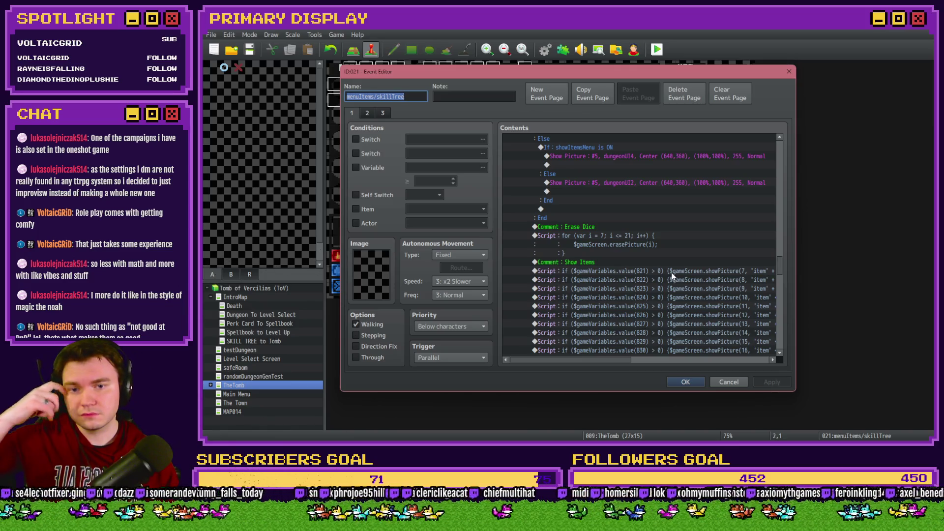
pyautogui.scroll(-3, 671, 273)
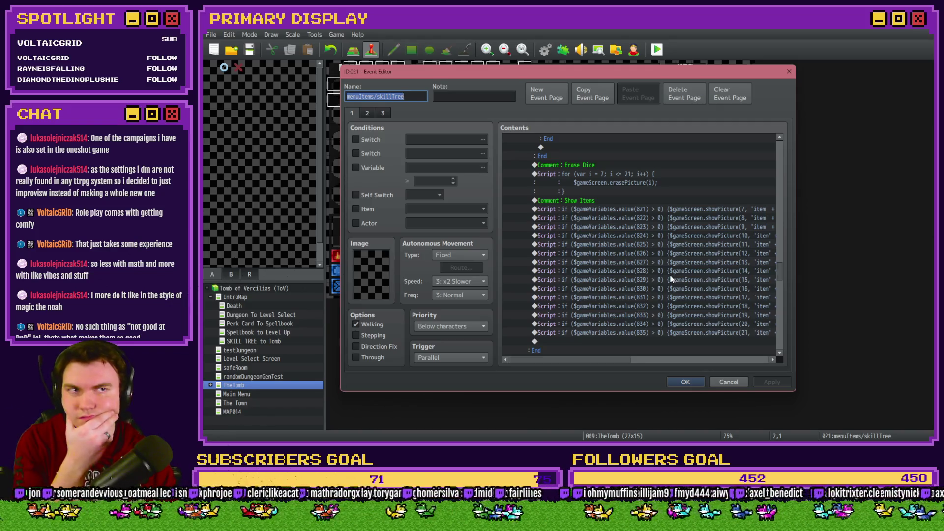
pyautogui.scroll(-3, 671, 280)
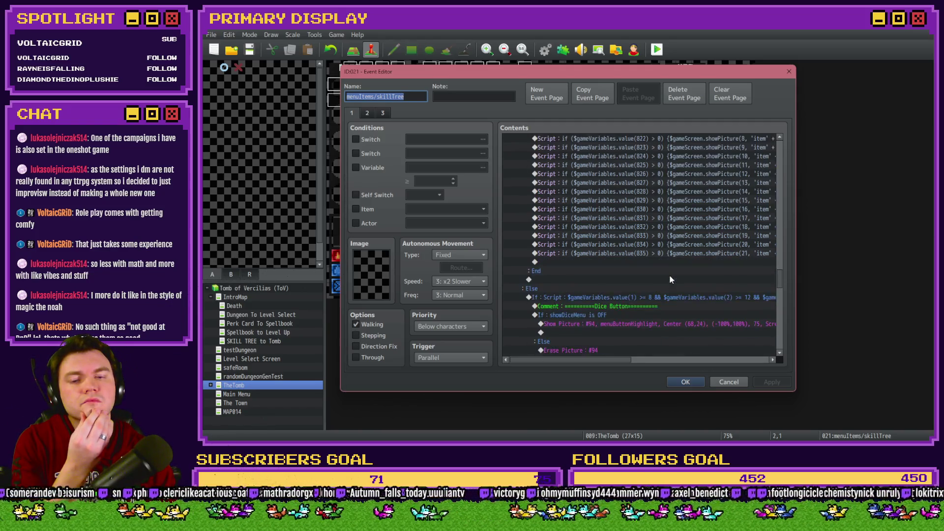
pyautogui.scroll(3, 669, 279)
pyautogui.moveTo(619, 360)
pyautogui.mouseDown()
pyautogui.moveTo(764, 364)
pyautogui.moveTo(593, 365)
pyautogui.mouseUp()
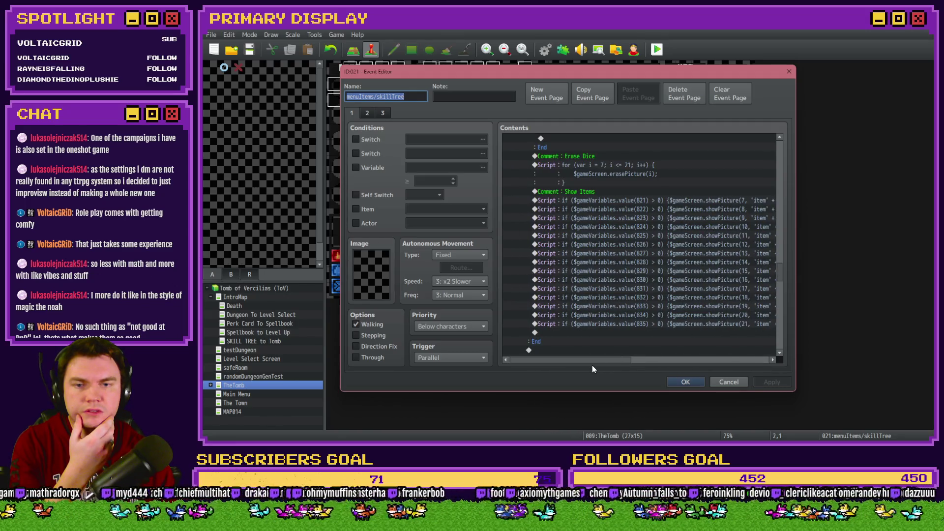
pyautogui.scroll(-6, 611, 322)
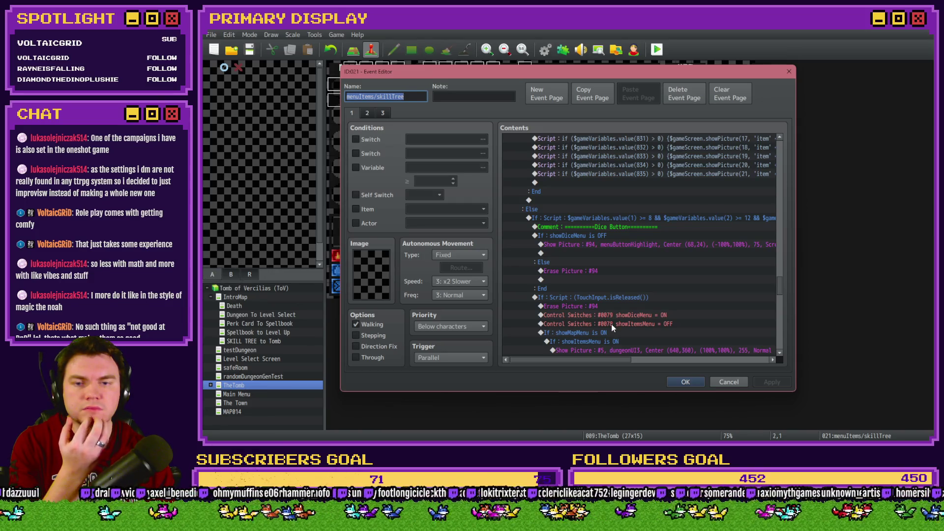
pyautogui.scroll(-10, 612, 325)
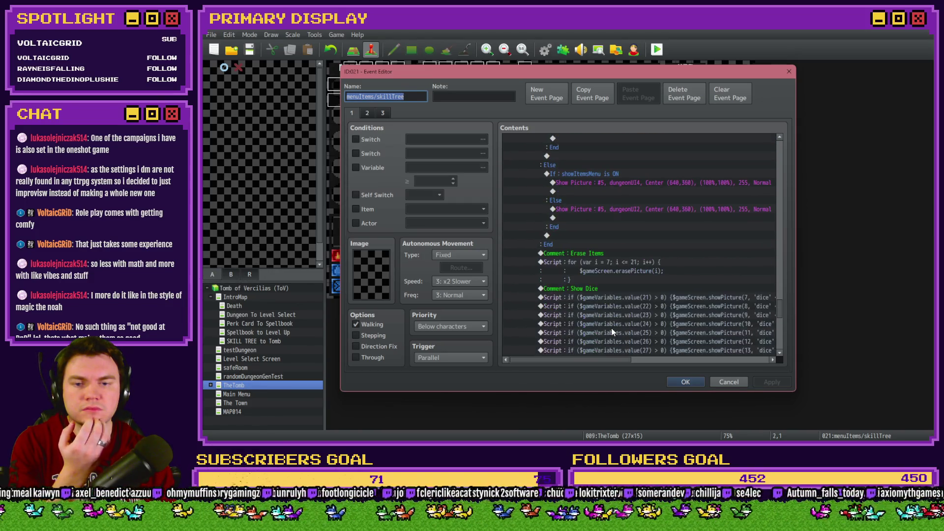
pyautogui.scroll(-4, 612, 328)
pyautogui.moveTo(610, 363)
pyautogui.mouseDown()
pyautogui.moveTo(744, 362)
pyautogui.moveTo(613, 358)
pyautogui.mouseUp()
pyautogui.scroll(-1, 612, 356)
pyautogui.scroll(-4, 685, 336)
pyautogui.moveTo(612, 360)
pyautogui.mouseDown()
pyautogui.moveTo(638, 360)
pyautogui.moveTo(604, 363)
pyautogui.mouseUp()
pyautogui.scroll(-2, 604, 331)
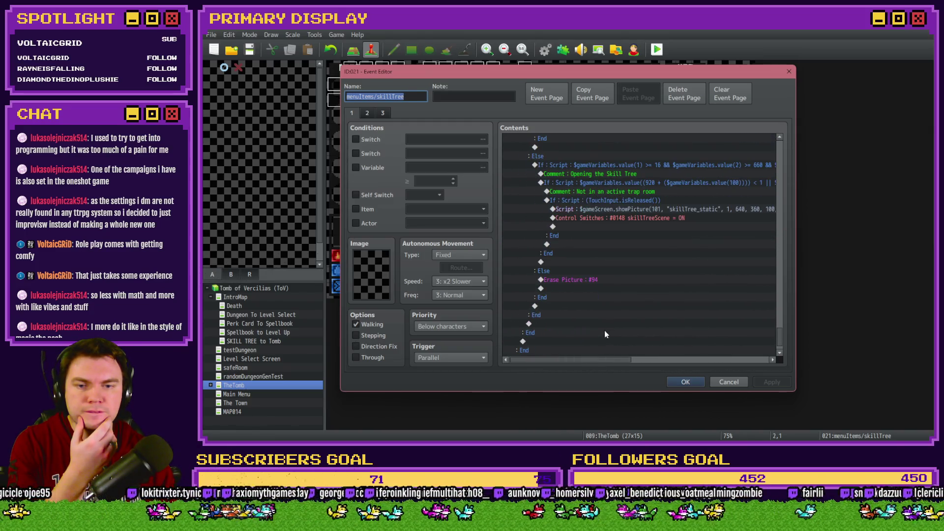
# Review pages 2 and 1 of menuItems/skillTree, close it, and open the Perk Card To Spellbook map
pyautogui.click(367, 112)
pyautogui.click(652, 200)
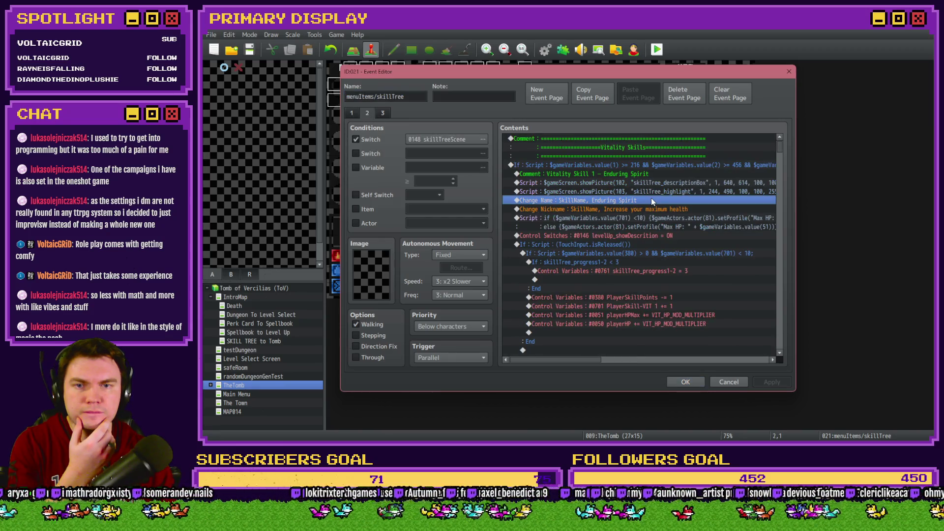
pyautogui.click(666, 175)
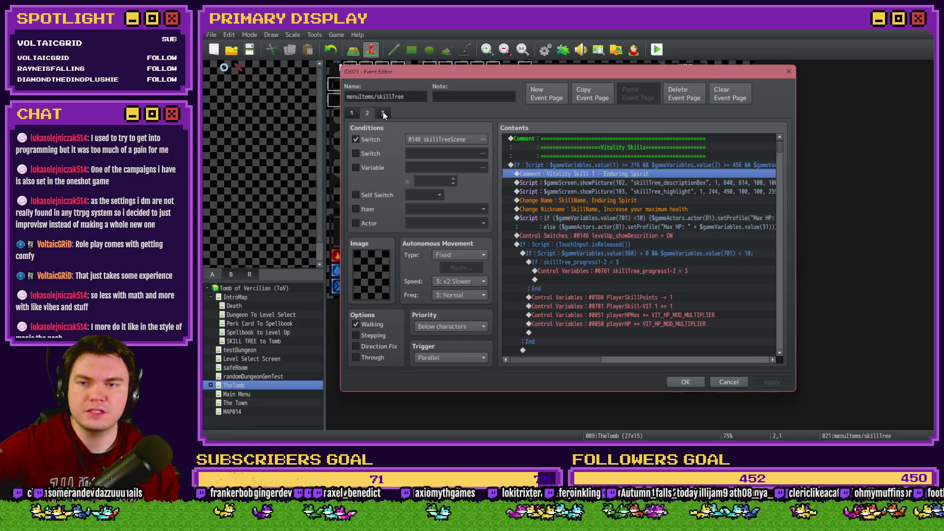
pyautogui.click(352, 112)
pyautogui.click(561, 237)
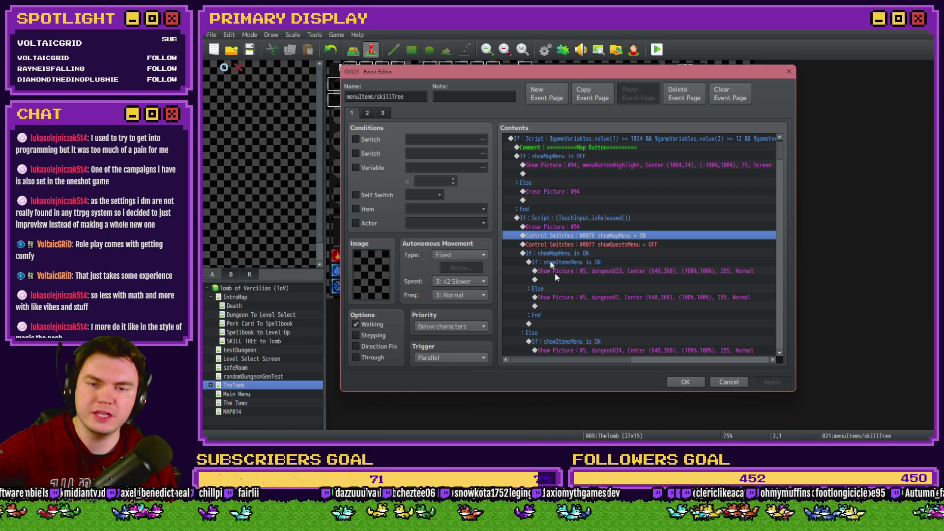
pyautogui.click(686, 382)
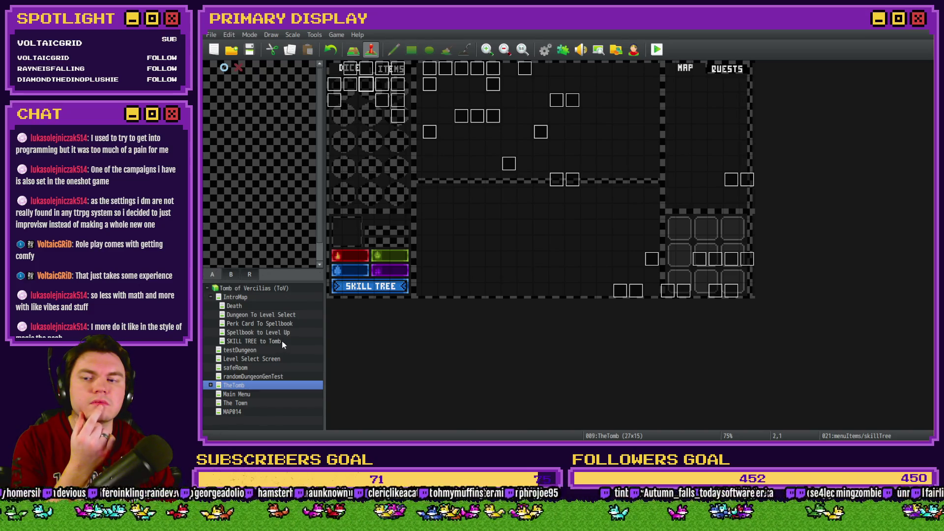
pyautogui.click(278, 323)
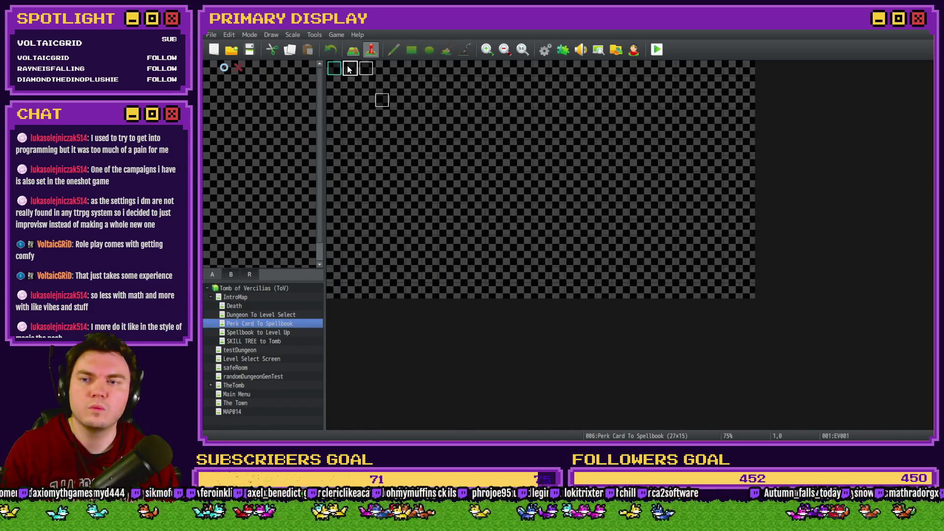
# In EV001, narrow the random item variables to 821–826 and move that line above itemSlot 7 = 104
pyautogui.doubleClick(349, 70)
pyautogui.scroll(-3, 615, 255)
pyautogui.moveTo(626, 255); pyautogui.dragTo(627, 259)
pyautogui.doubleClick(628, 262)
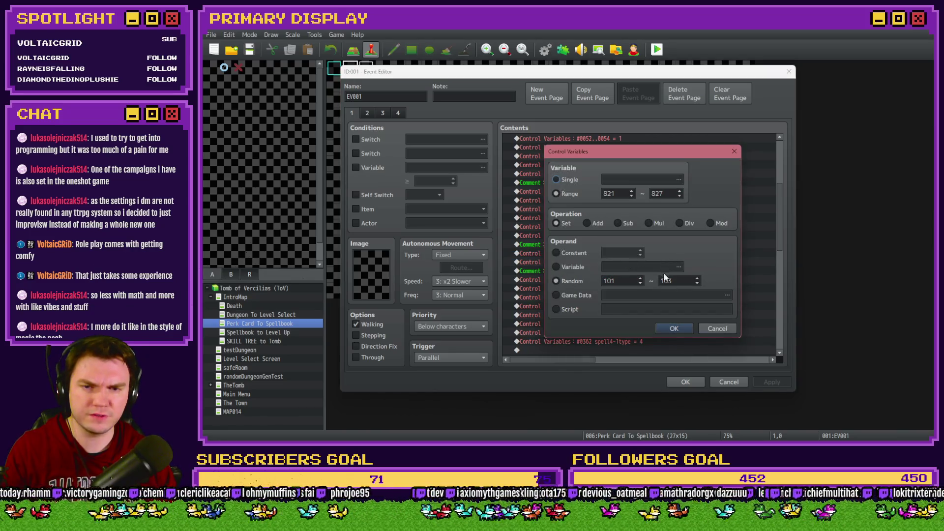
pyautogui.click(680, 196)
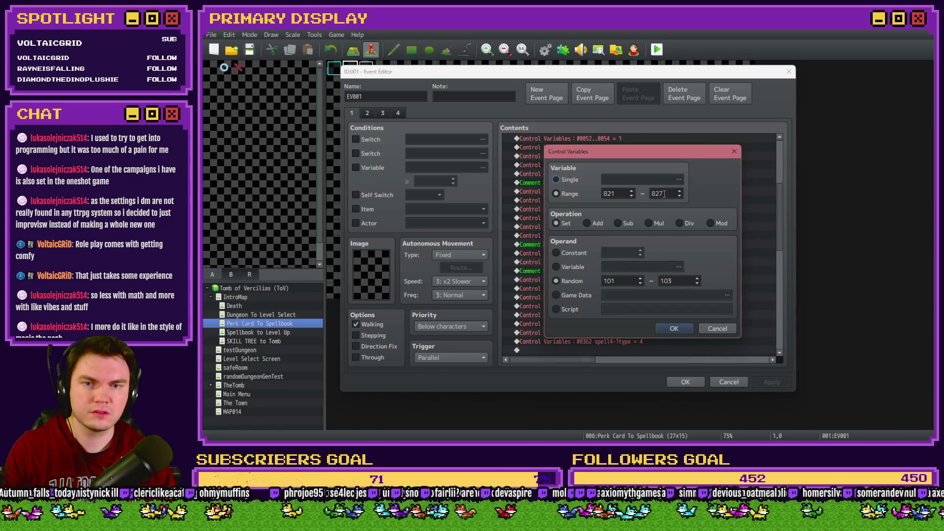
pyautogui.click(684, 329)
pyautogui.moveTo(651, 254); pyautogui.dragTo(645, 260)
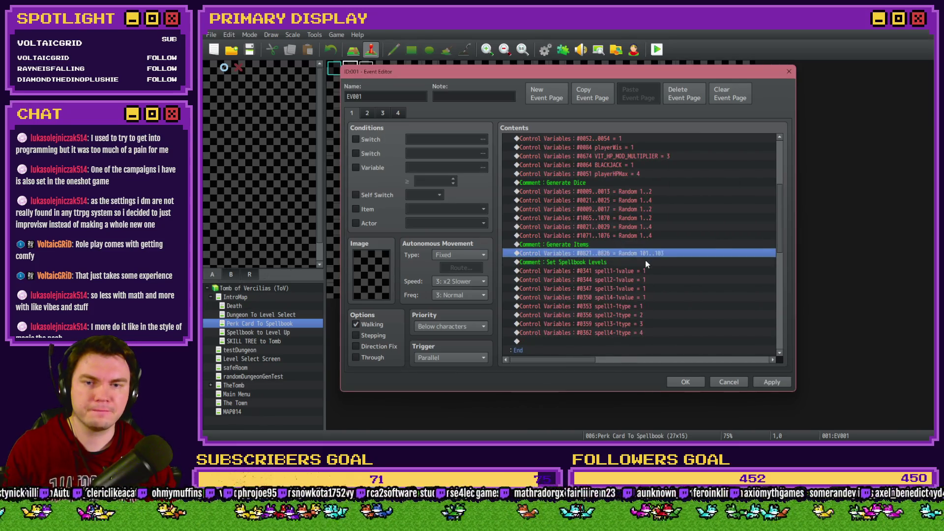
pyautogui.click(686, 382)
pyautogui.press('F9')
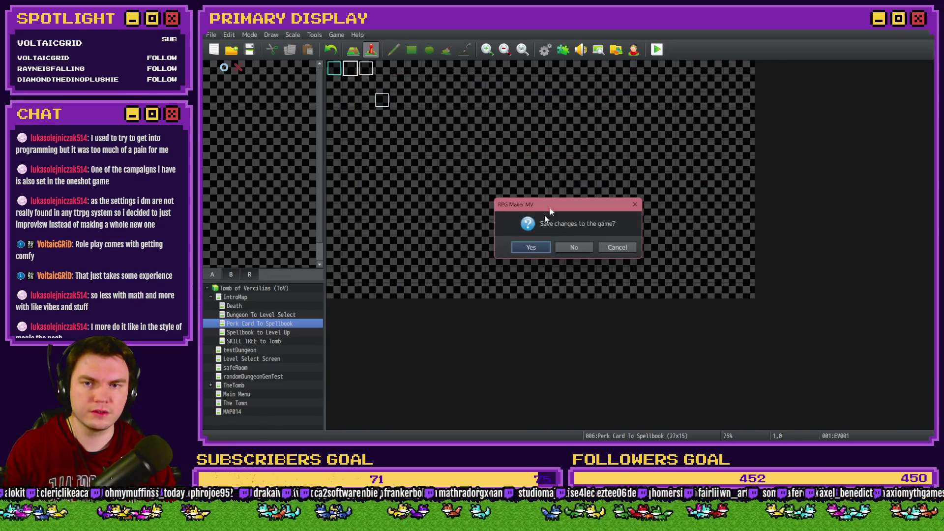
# Save, then in the playtest collect the potion and open Dice, hitting the '_x' TypeError
pyautogui.click(537, 250)
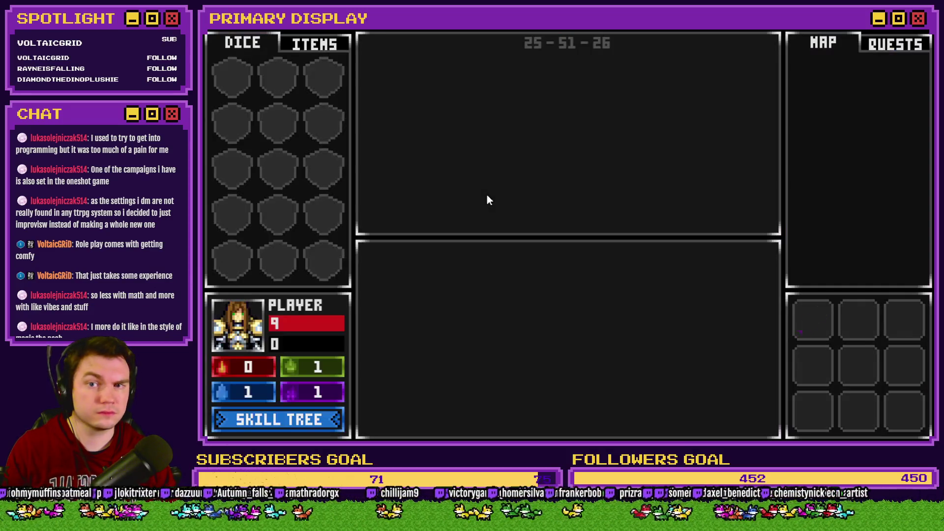
pyautogui.click(320, 43)
pyautogui.click(259, 43)
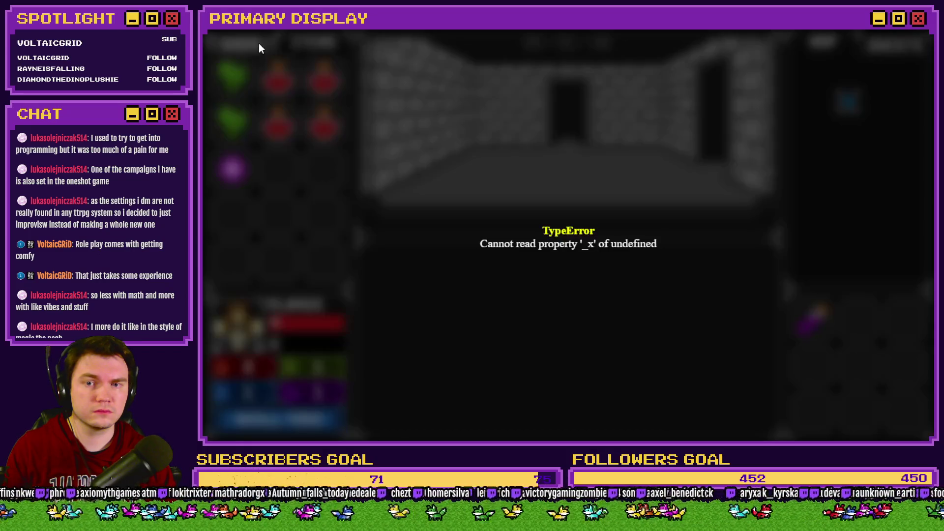
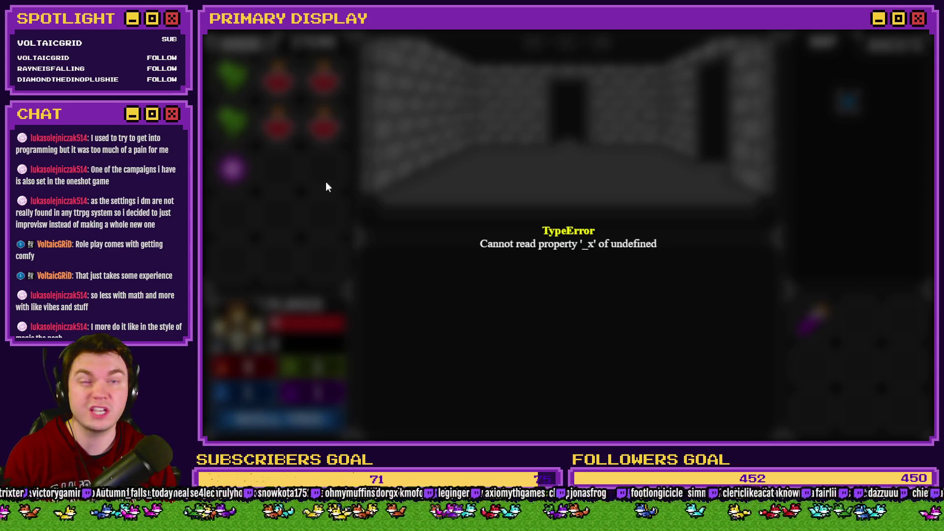
# Open the developer console and read the TypeError '_x' of undefined stack trace
pyautogui.press('F8')
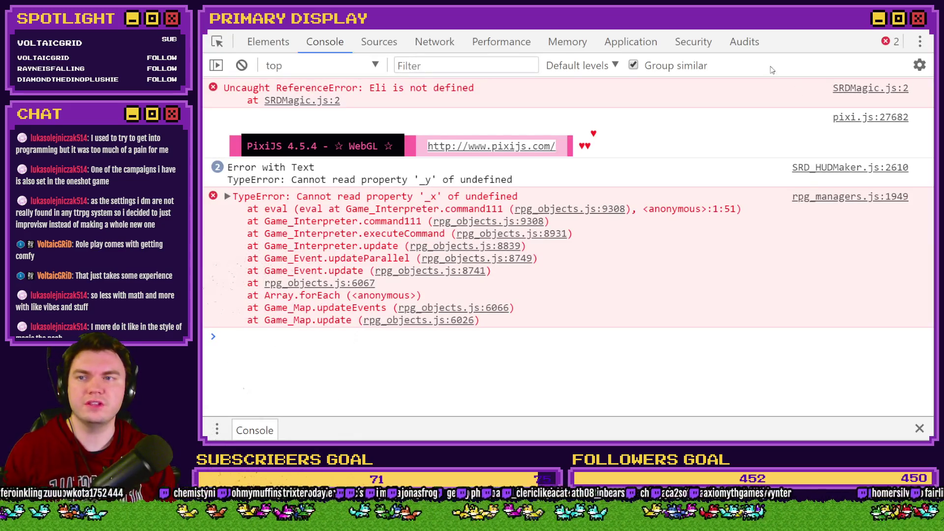
pyautogui.moveTo(799, 27)
pyautogui.mouseDown()
pyautogui.moveTo(791, 31)
pyautogui.moveTo(799, 28)
pyautogui.mouseUp()
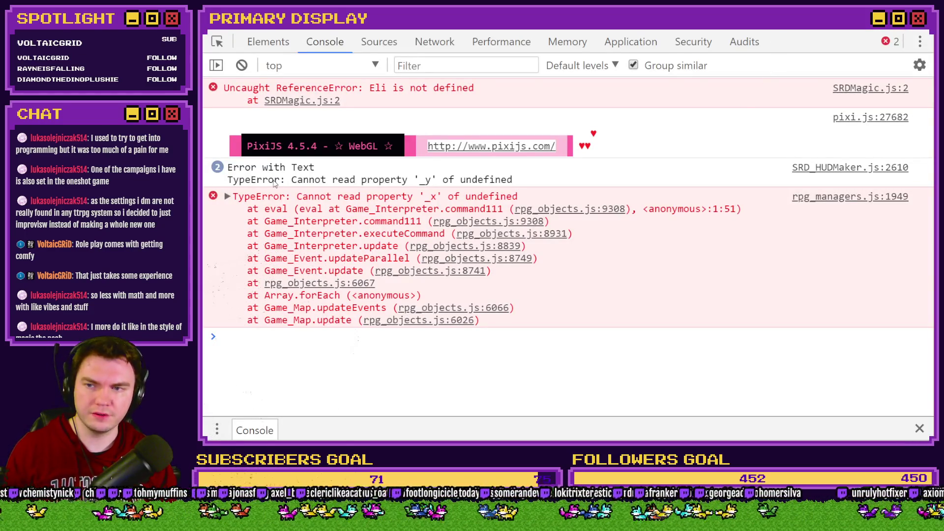
pyautogui.hotkey('alt', 'Tab')
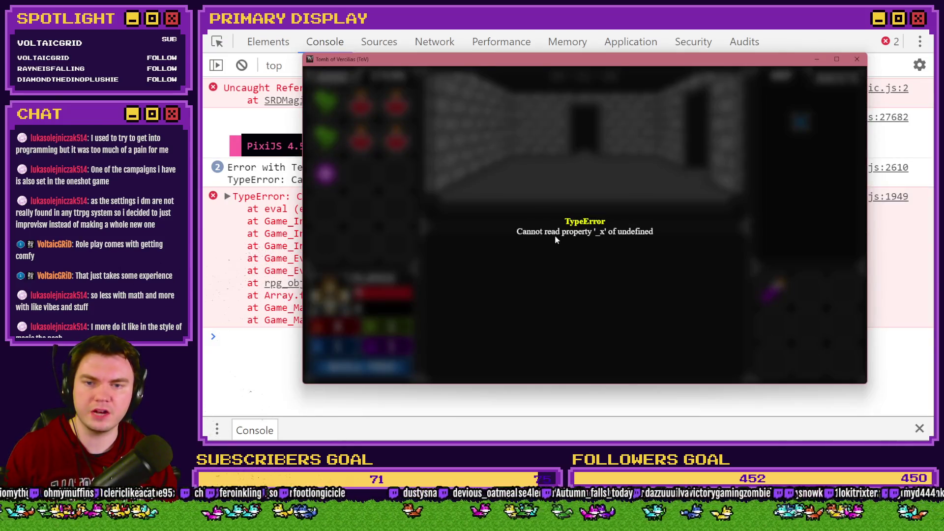
pyautogui.hotkey('alt', 'Tab')
pyautogui.click(270, 248)
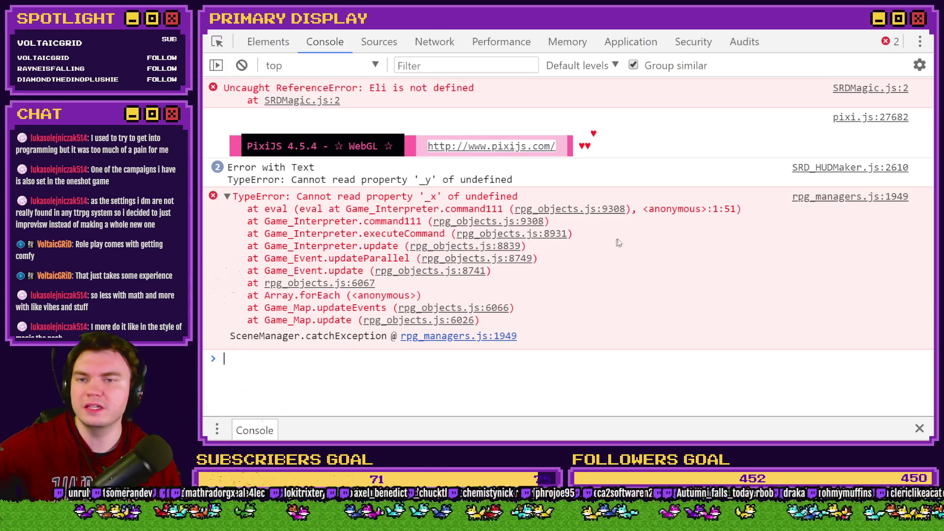
# Close the crashed playtest window so the editor is showing again
pyautogui.hotkey('alt', 'Tab')
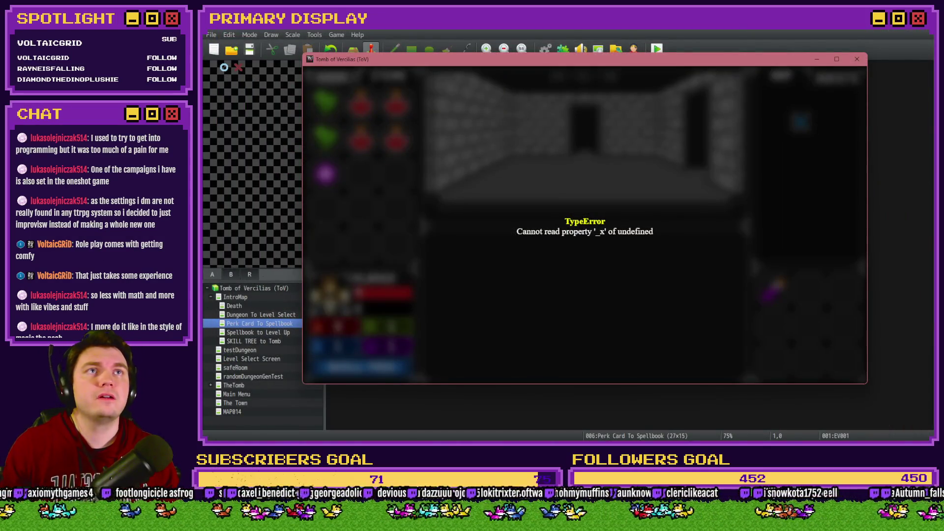
pyautogui.press('F4')
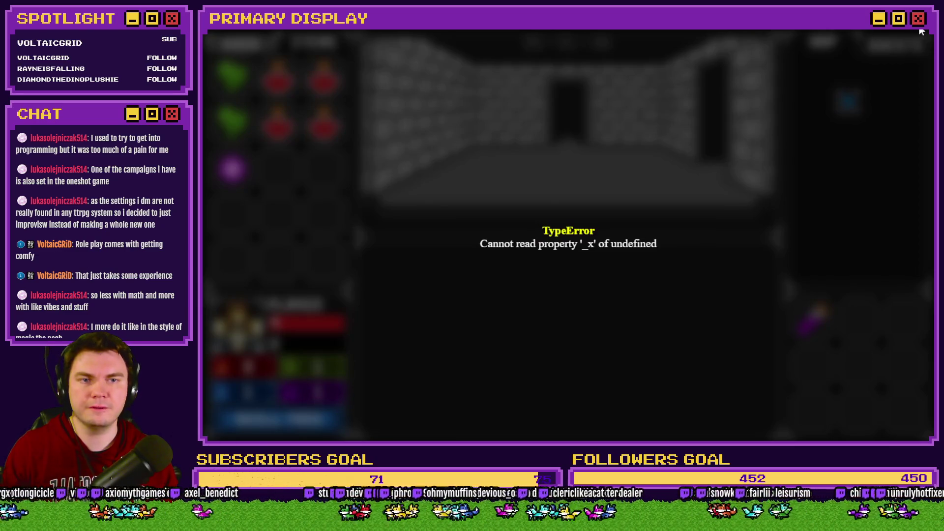
pyautogui.hotkey('alt', 'F4')
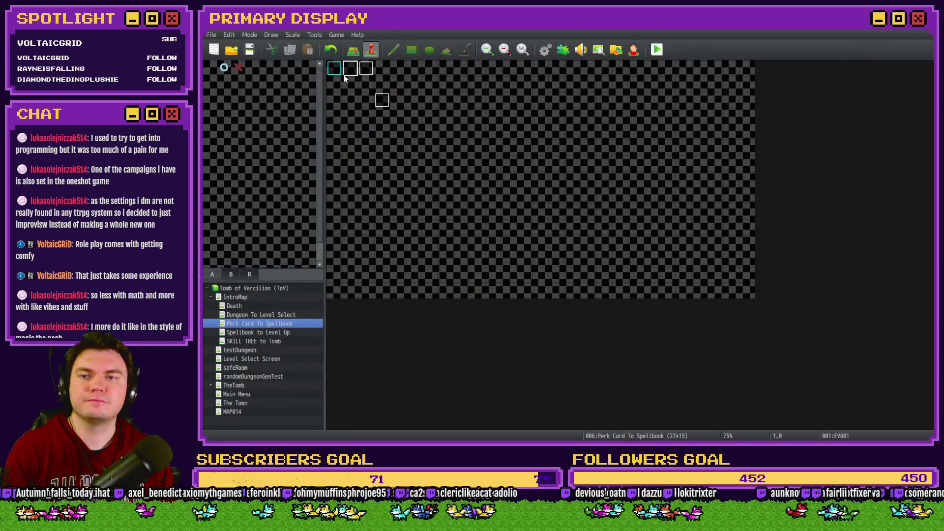
# Inspect the tile 1,0 event's command setting itemSlot 7 to 104, then close it
pyautogui.doubleClick(348, 70)
pyautogui.scroll(-5, 656, 226)
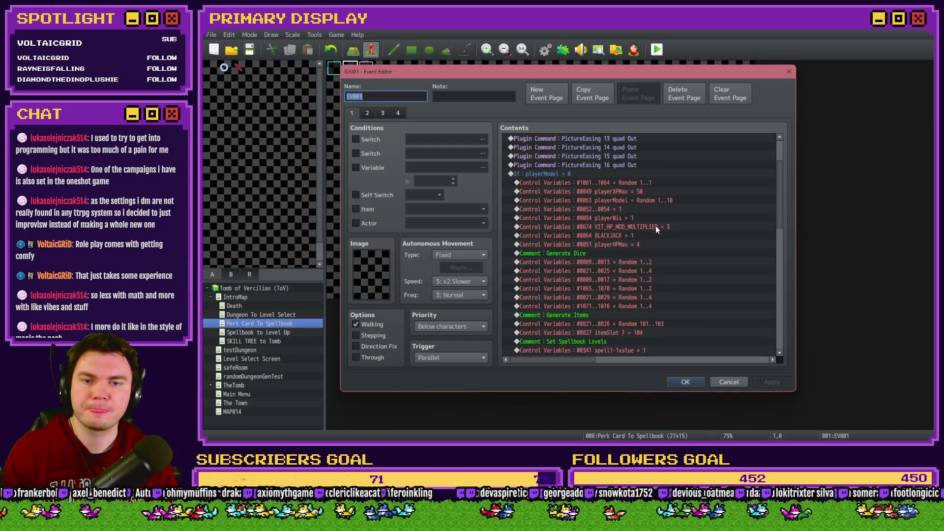
pyautogui.click(662, 272)
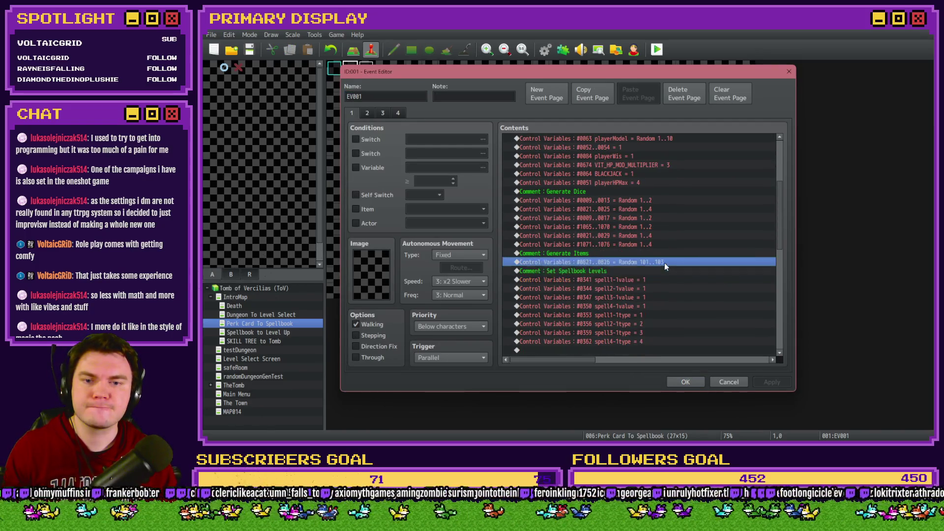
pyautogui.click(688, 382)
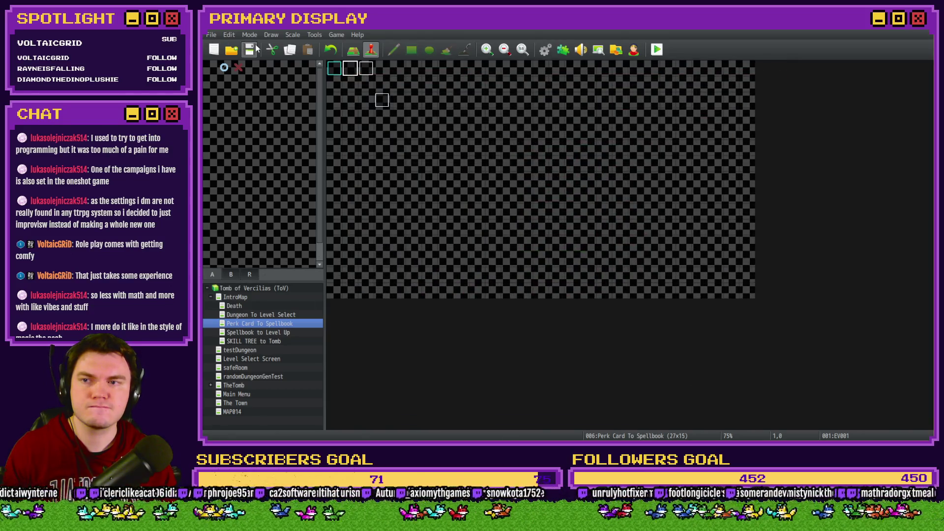
# Switch to TheTomb map and open the DiceMove event, passing over monsterAnim
pyautogui.click(249, 386)
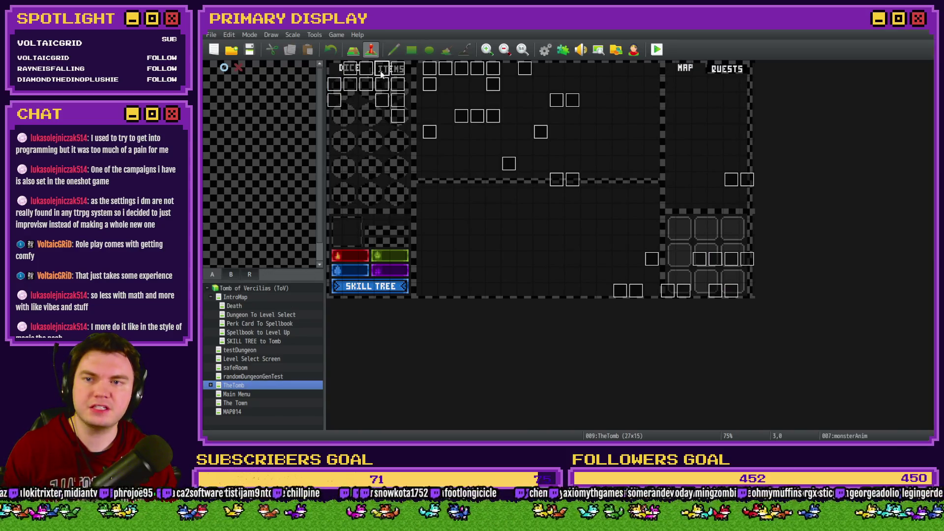
pyautogui.doubleClick(380, 76)
pyautogui.press('Escape')
pyautogui.doubleClick(368, 72)
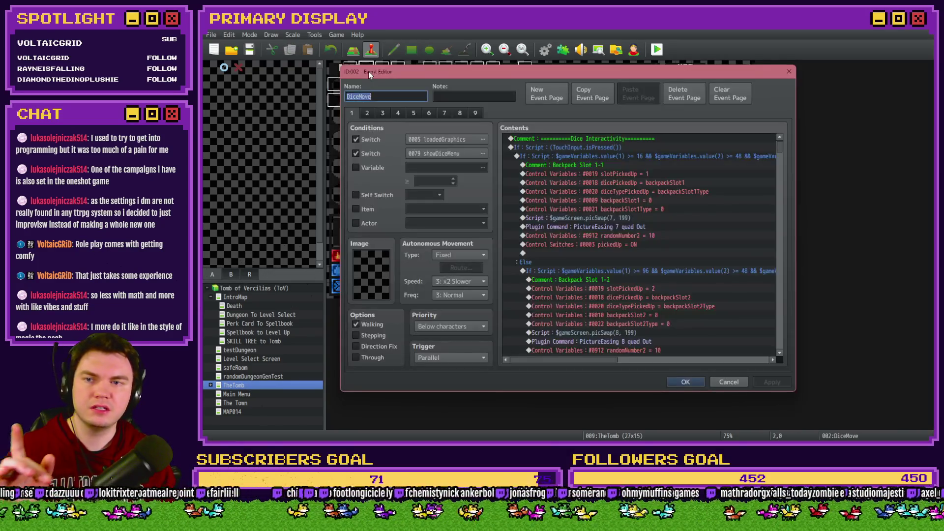
# Step through DiceMove's event pages 2 to 5 to arrive at page 6
pyautogui.click(371, 115)
pyautogui.click(382, 114)
pyautogui.click(398, 113)
pyautogui.click(415, 113)
pyautogui.click(427, 114)
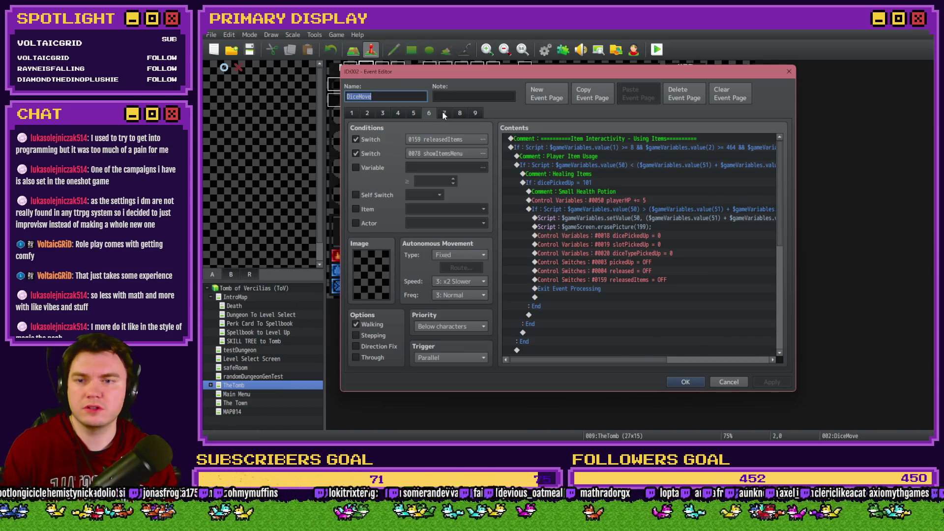
# Read page 6's Using Items commands, including the teleporter gem insertion logic
pyautogui.scroll(-2, 657, 235)
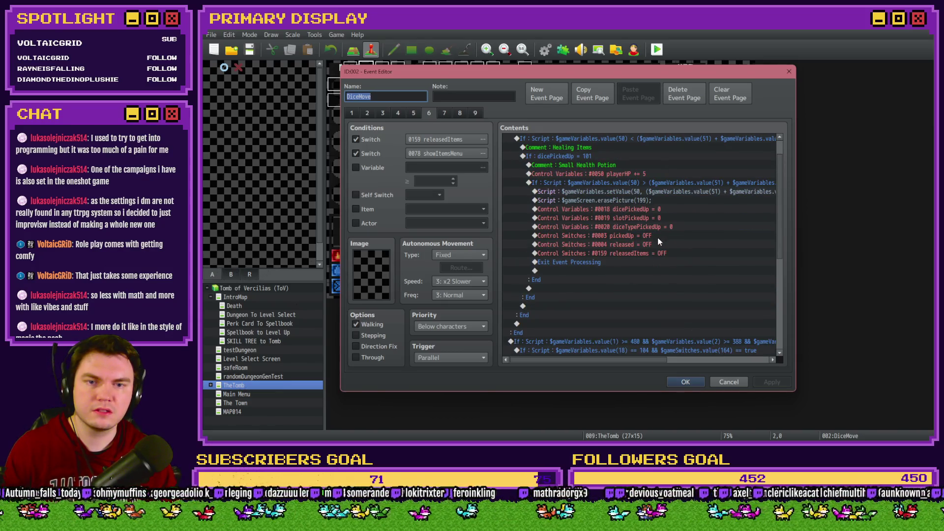
pyautogui.moveTo(627, 359)
pyautogui.mouseDown()
pyautogui.moveTo(667, 360)
pyautogui.moveTo(634, 361)
pyautogui.mouseUp()
pyautogui.scroll(-6, 630, 321)
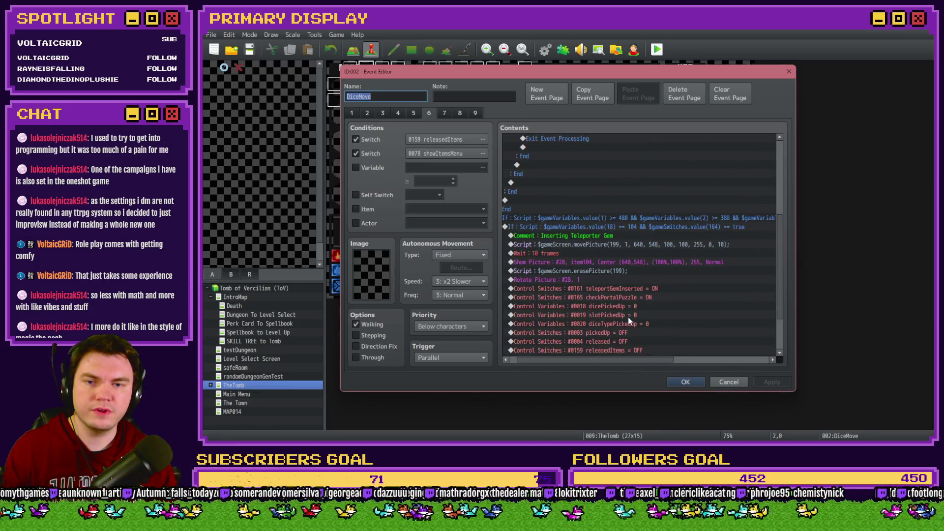
pyautogui.scroll(-1, 628, 320)
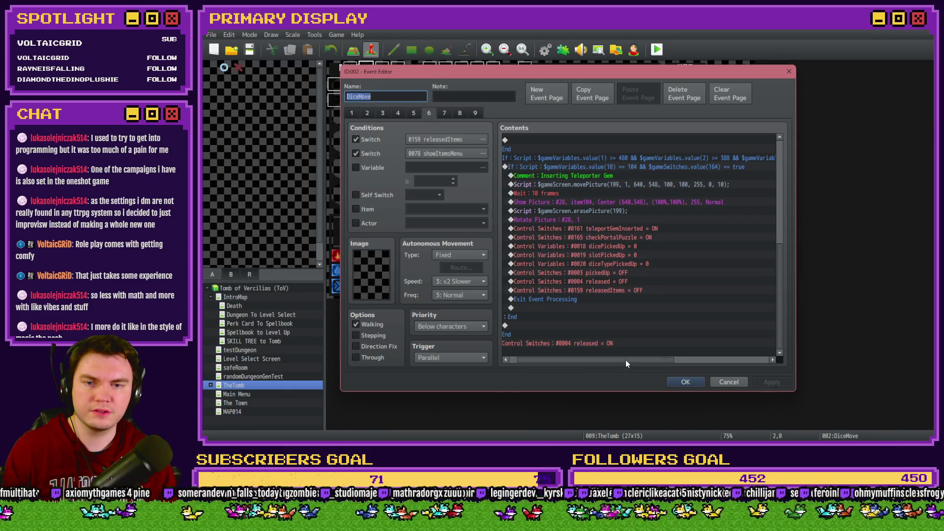
pyautogui.moveTo(625, 360); pyautogui.dragTo(620, 360)
pyautogui.scroll(5, 591, 315)
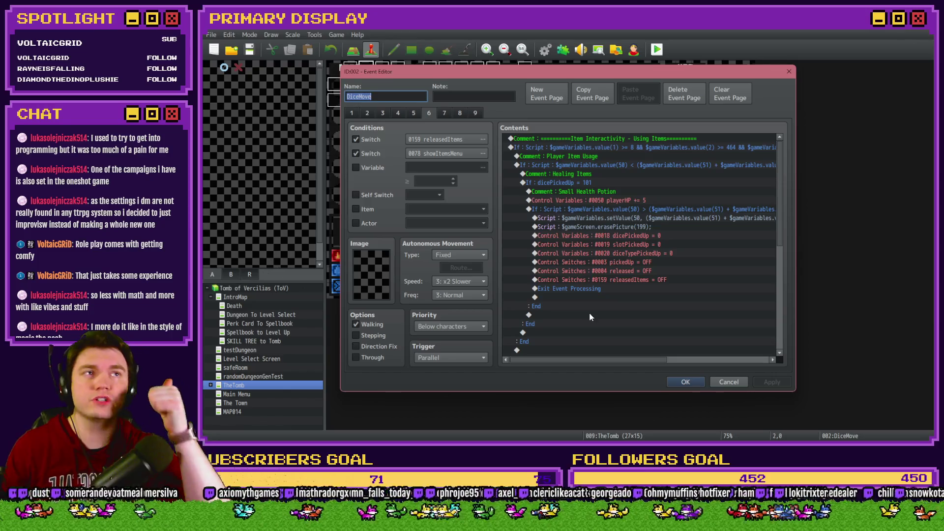
pyautogui.click(444, 113)
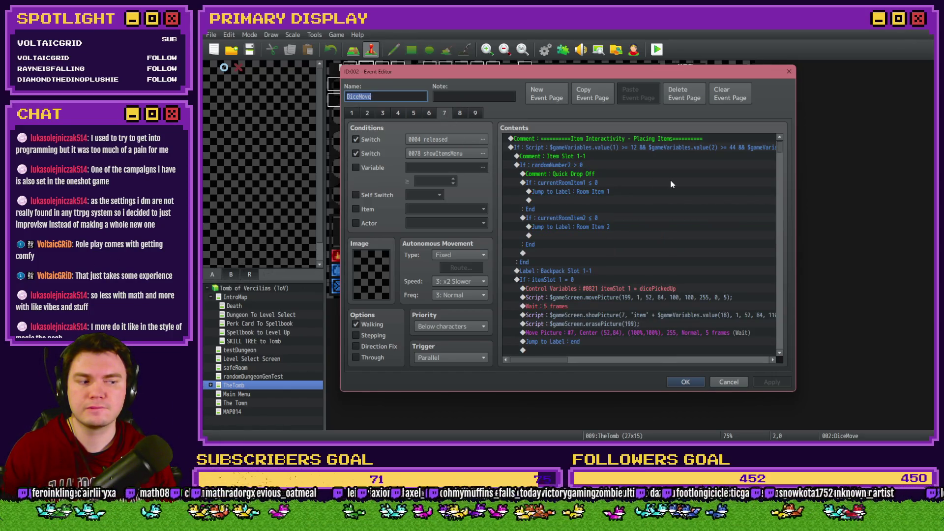
# Scroll page 7's item-placing commands down to the nested slotPickedUp If/Else branches
pyautogui.scroll(-2, 669, 206)
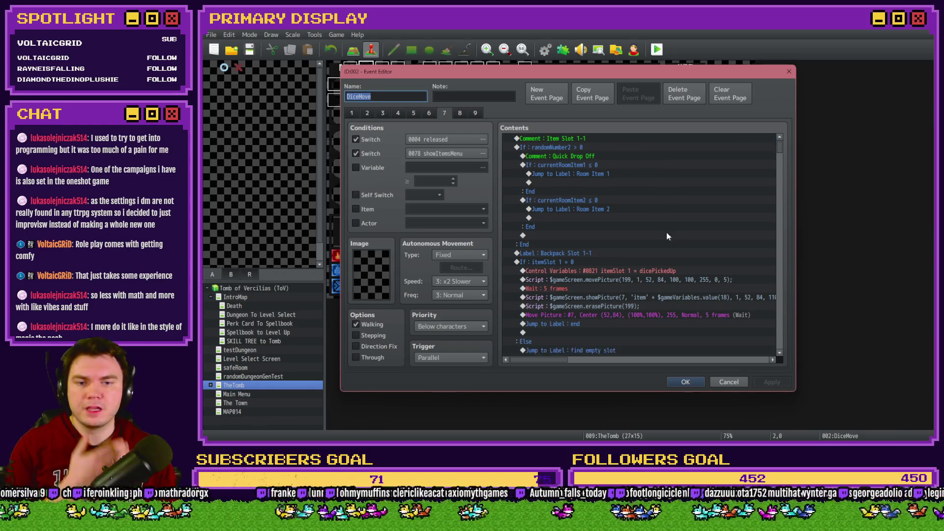
pyautogui.moveTo(562, 360)
pyautogui.mouseDown()
pyautogui.moveTo(577, 359)
pyautogui.moveTo(560, 360)
pyautogui.mouseUp()
pyautogui.scroll(-10, 595, 310)
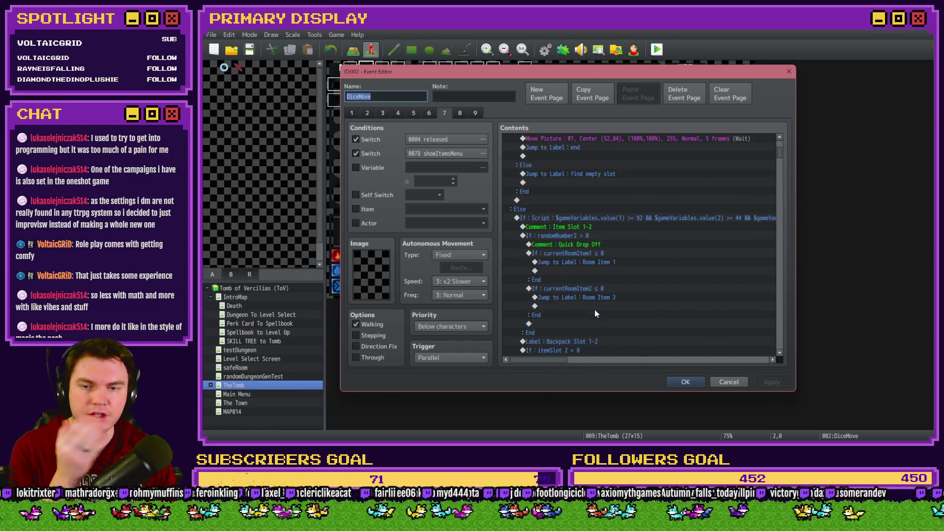
pyautogui.scroll(-1, 595, 314)
pyautogui.moveTo(567, 359)
pyautogui.mouseDown()
pyautogui.moveTo(578, 361)
pyautogui.moveTo(567, 361)
pyautogui.mouseUp()
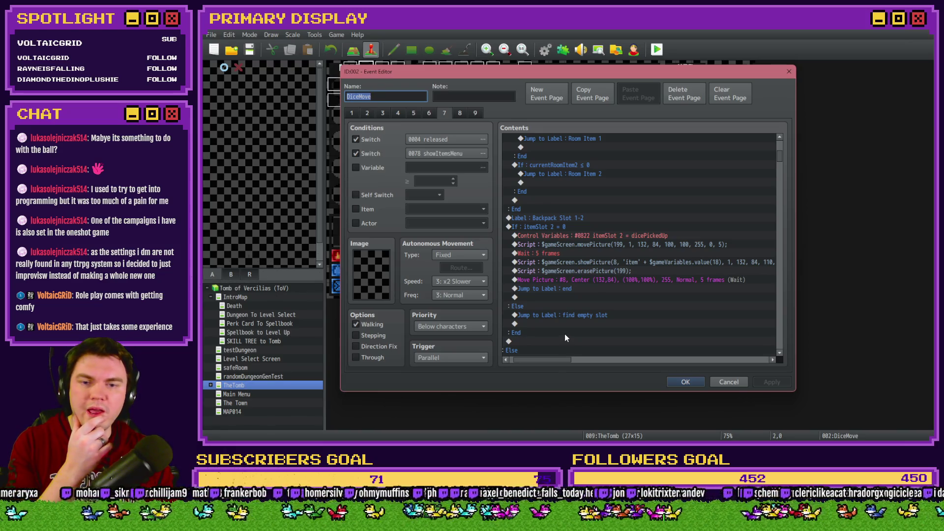
pyautogui.moveTo(556, 359)
pyautogui.mouseDown()
pyautogui.moveTo(569, 364)
pyautogui.moveTo(556, 360)
pyautogui.mouseUp()
pyautogui.scroll(5, 569, 304)
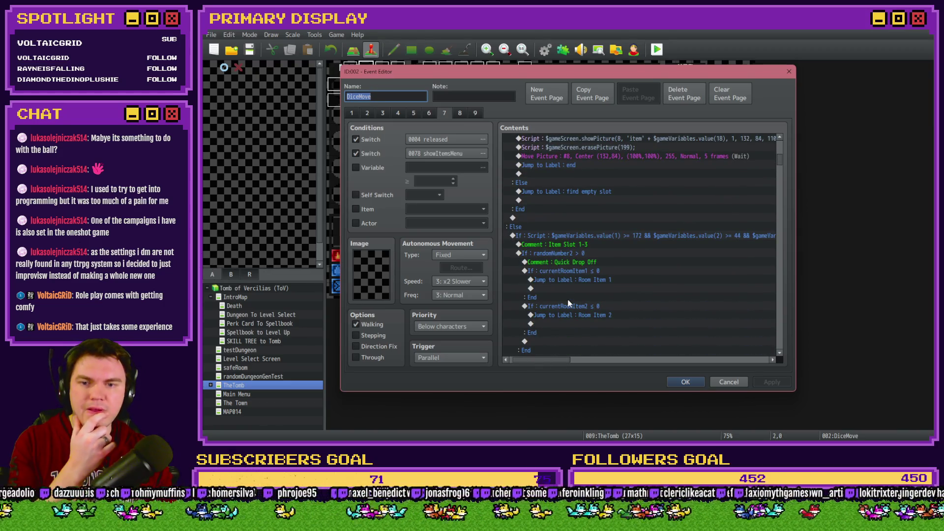
pyautogui.scroll(-2, 569, 303)
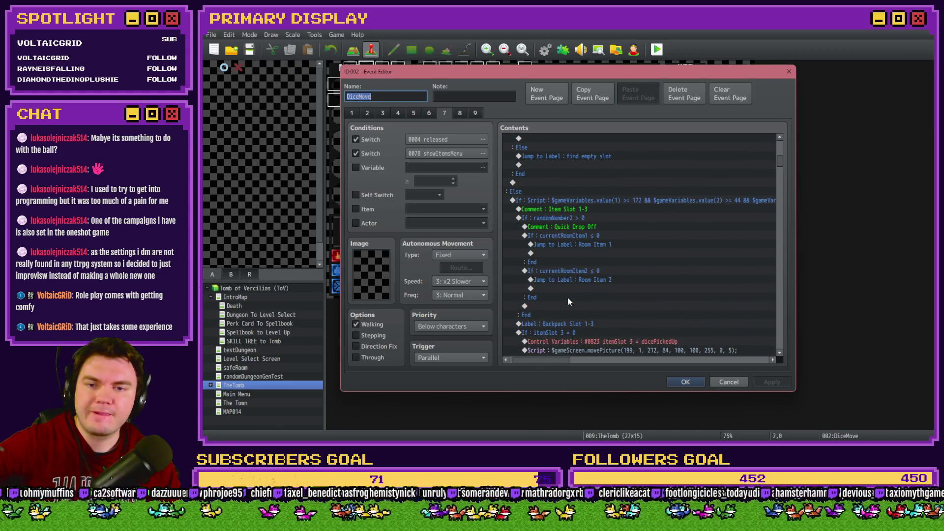
pyautogui.scroll(-2, 569, 302)
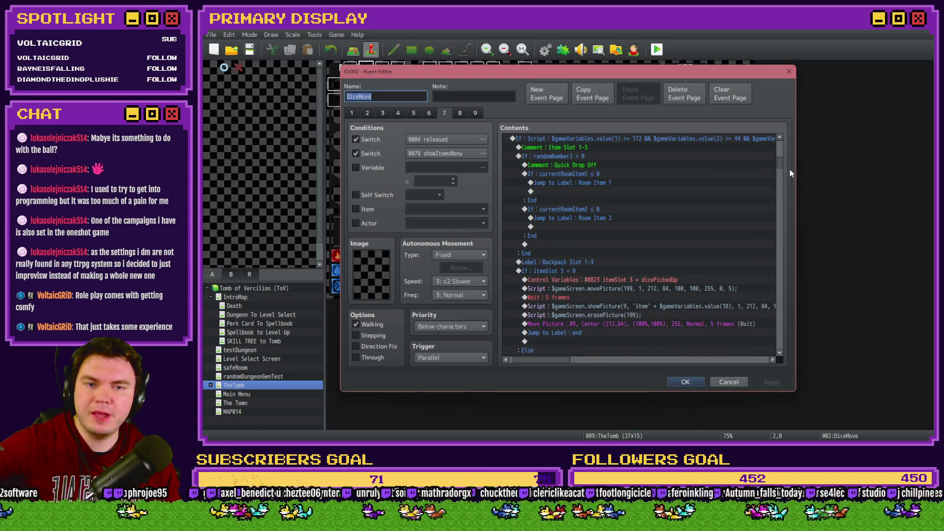
pyautogui.moveTo(780, 168)
pyautogui.mouseDown()
pyautogui.moveTo(777, 342)
pyautogui.moveTo(782, 254)
pyautogui.moveTo(782, 261)
pyautogui.mouseUp()
pyautogui.moveTo(568, 361); pyautogui.dragTo(577, 355)
pyautogui.moveTo(781, 266); pyautogui.dragTo(780, 283)
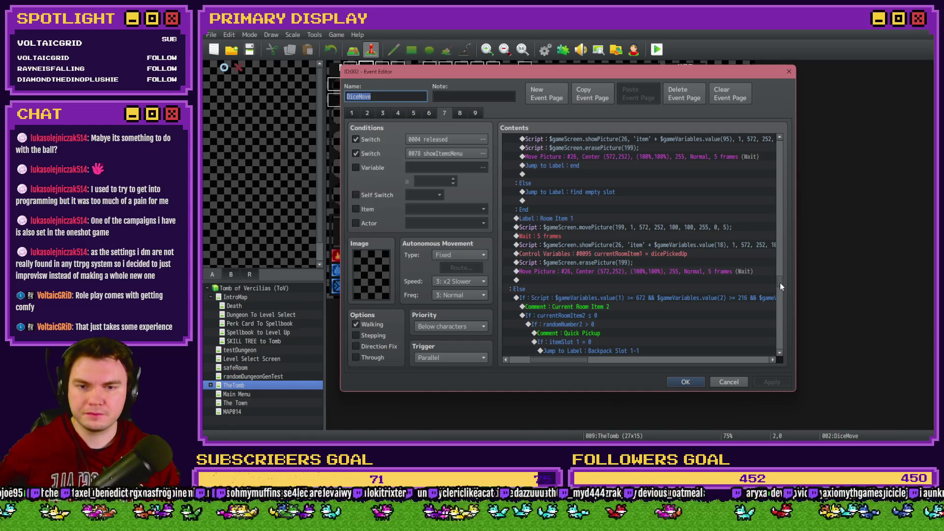
pyautogui.moveTo(780, 282); pyautogui.dragTo(781, 325)
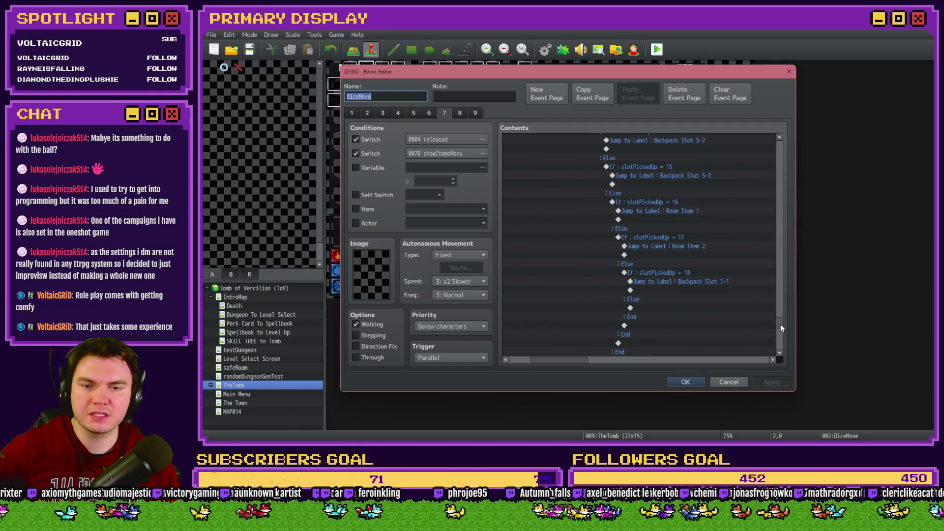
# Select and delete the If slotPickedUp = 18 branch on page 7
pyautogui.click(656, 272)
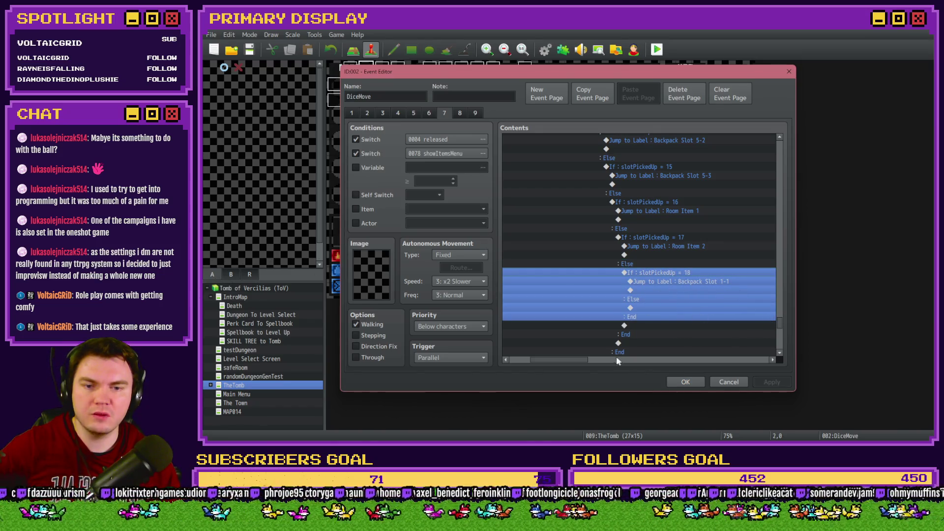
pyautogui.moveTo(573, 358); pyautogui.dragTo(553, 359)
pyautogui.scroll(5, 782, 315)
pyautogui.moveTo(780, 318); pyautogui.dragTo(787, 148)
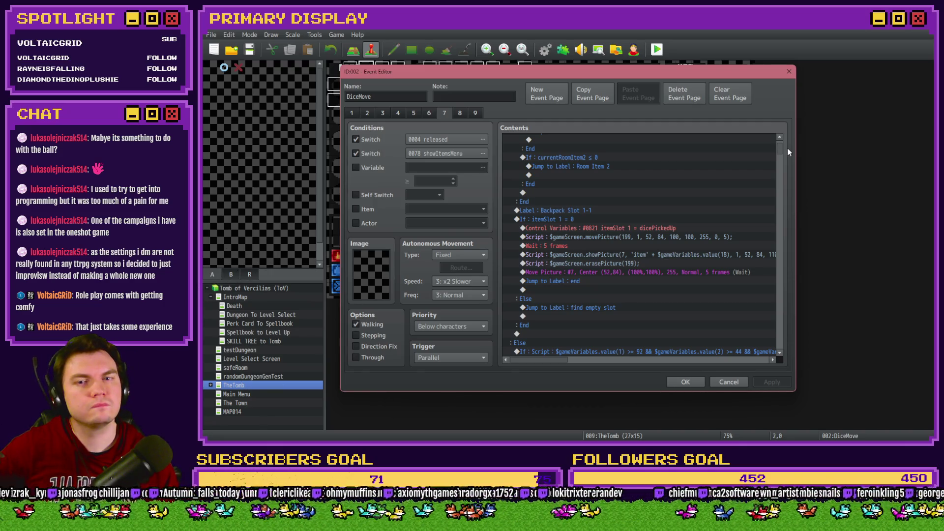
pyautogui.moveTo(787, 149); pyautogui.dragTo(782, 327)
pyautogui.scroll(-2, 691, 352)
pyautogui.moveTo(526, 361)
pyautogui.mouseDown()
pyautogui.moveTo(571, 361)
pyautogui.moveTo(553, 365)
pyautogui.mouseUp()
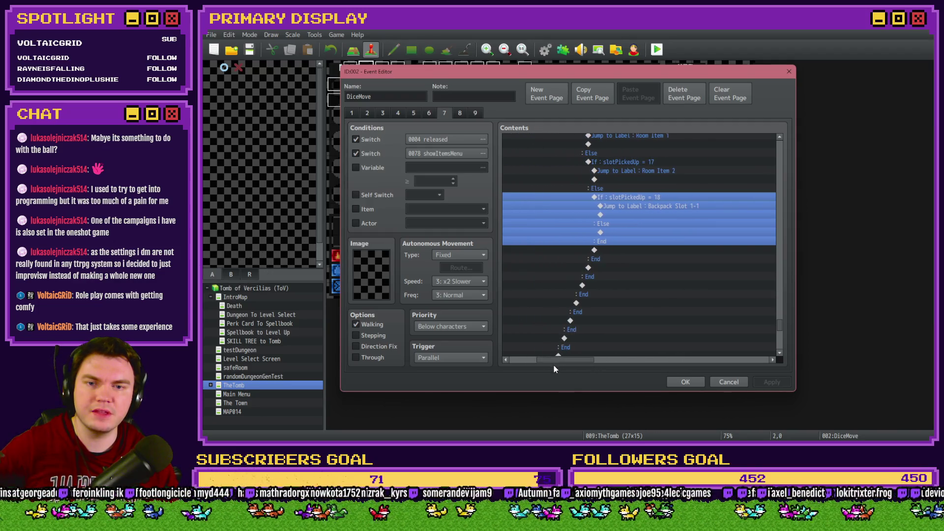
# Confirm the DiceMove event changes and launch a playtest
pyautogui.click(626, 308)
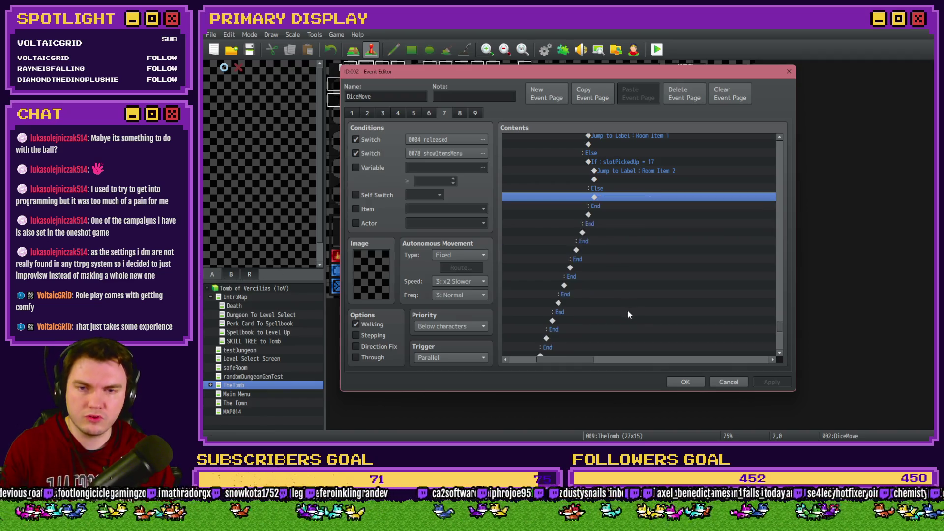
pyautogui.click(685, 383)
pyautogui.click(658, 49)
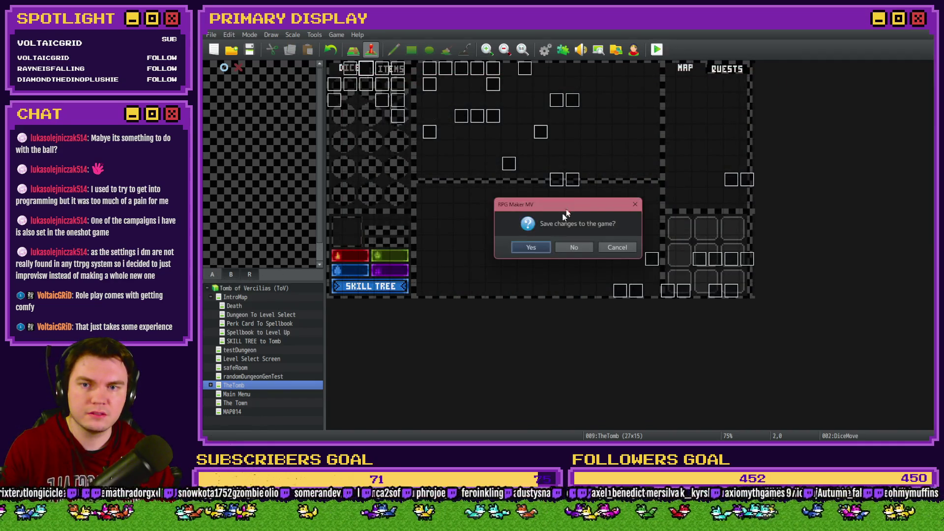
# Save and playtest, take the Pyro Charge perk, view Items, then Dice, hitting the '_x' TypeError
pyautogui.click(532, 250)
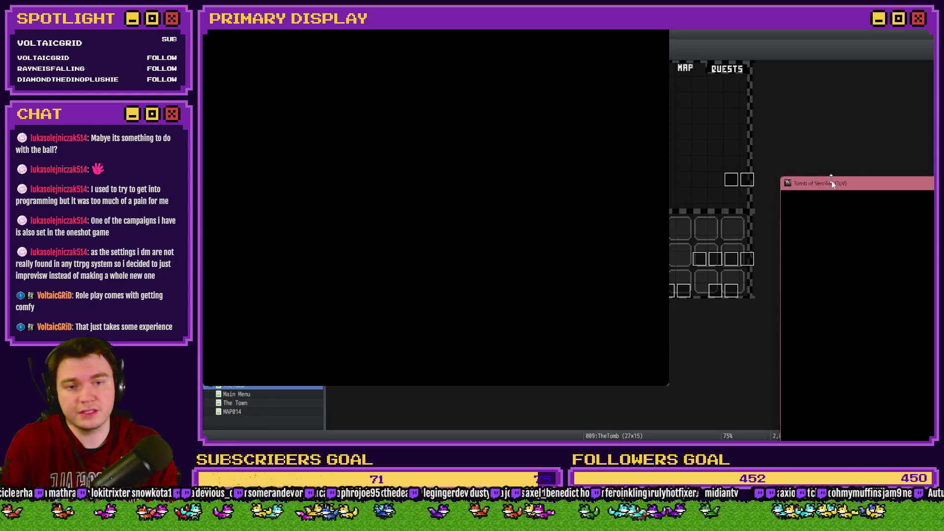
pyautogui.click(554, 169)
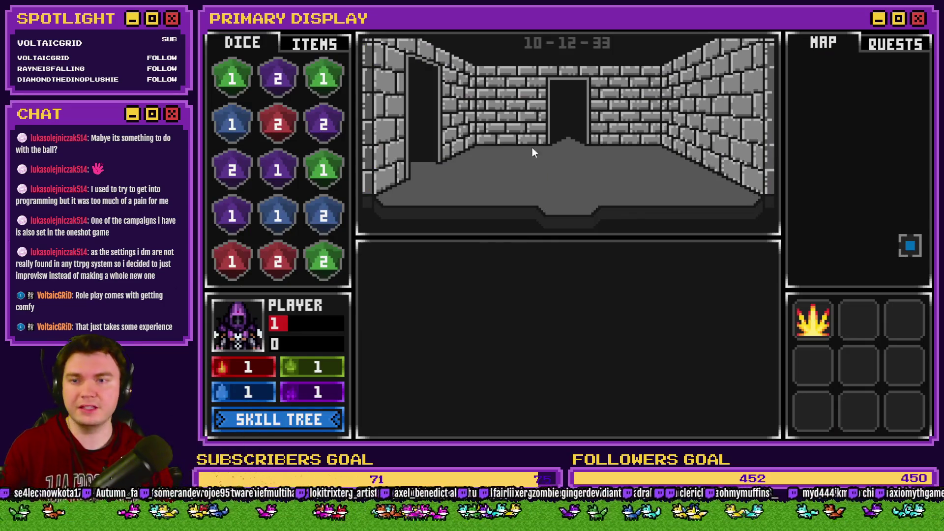
pyautogui.click(323, 45)
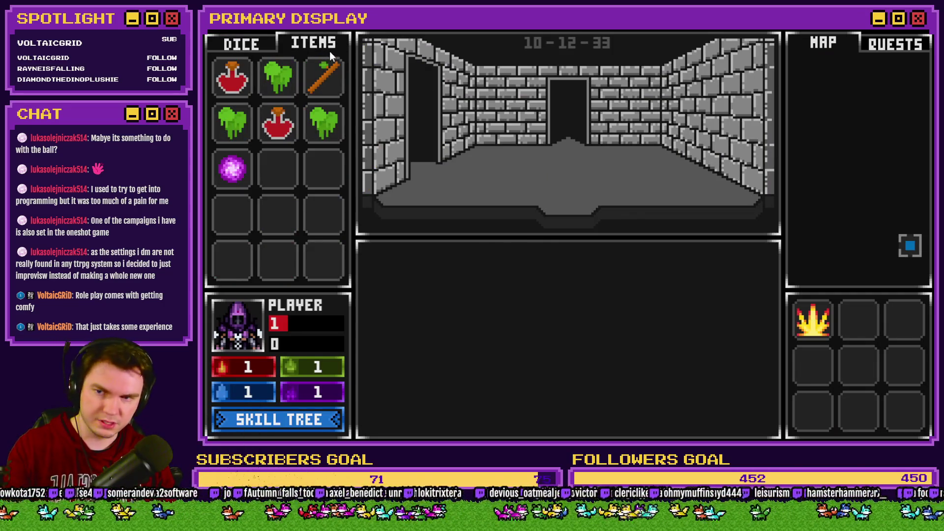
pyautogui.click(255, 45)
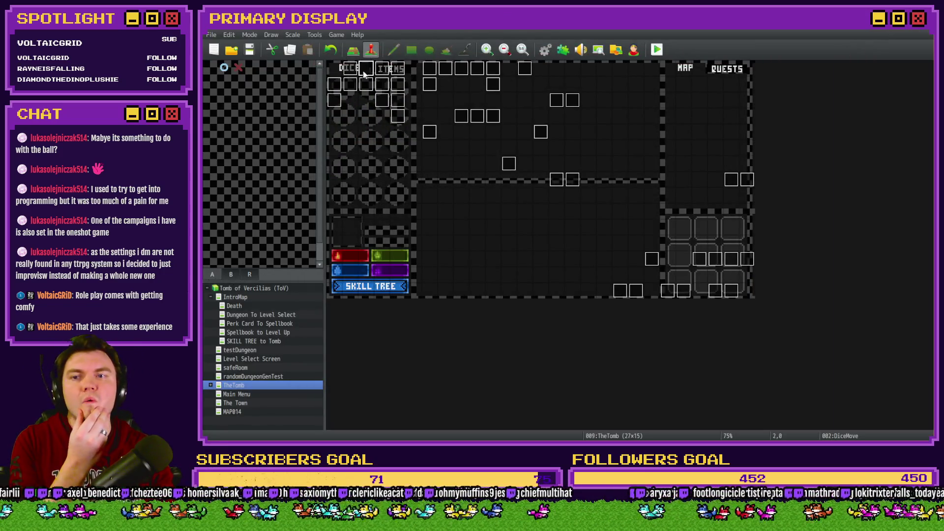
# Reopen DiceMove, check its last pages, settle on the item-placing page, and exit unchanged
pyautogui.doubleClick(375, 73)
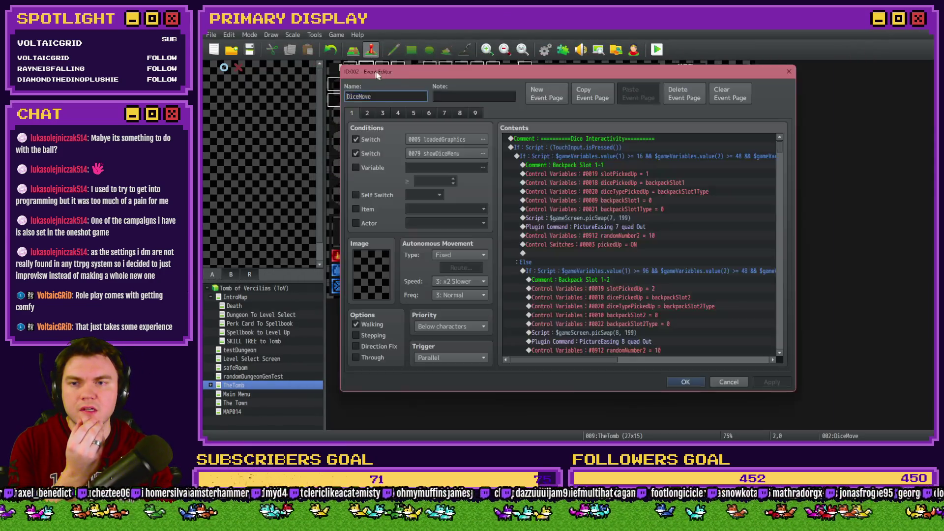
pyautogui.click(460, 114)
pyautogui.click(475, 113)
pyautogui.click(463, 114)
pyautogui.click(462, 114)
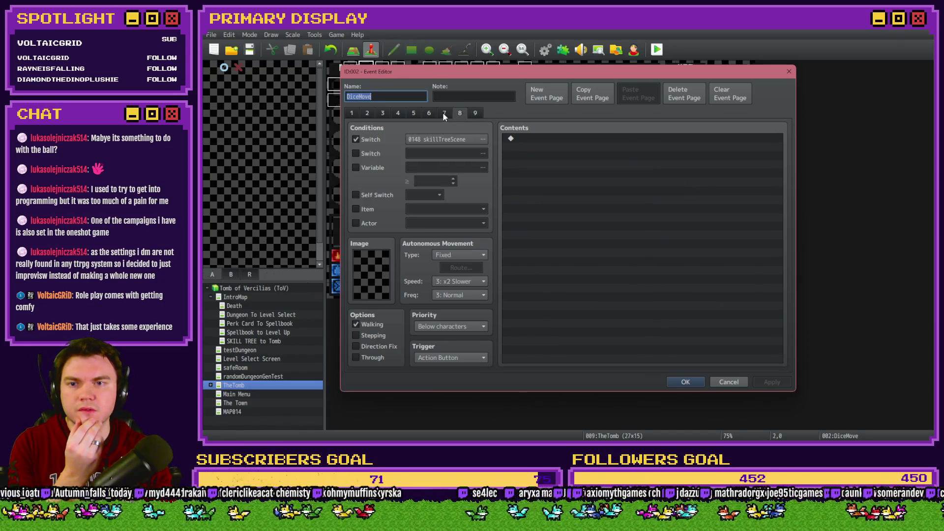
pyautogui.click(442, 112)
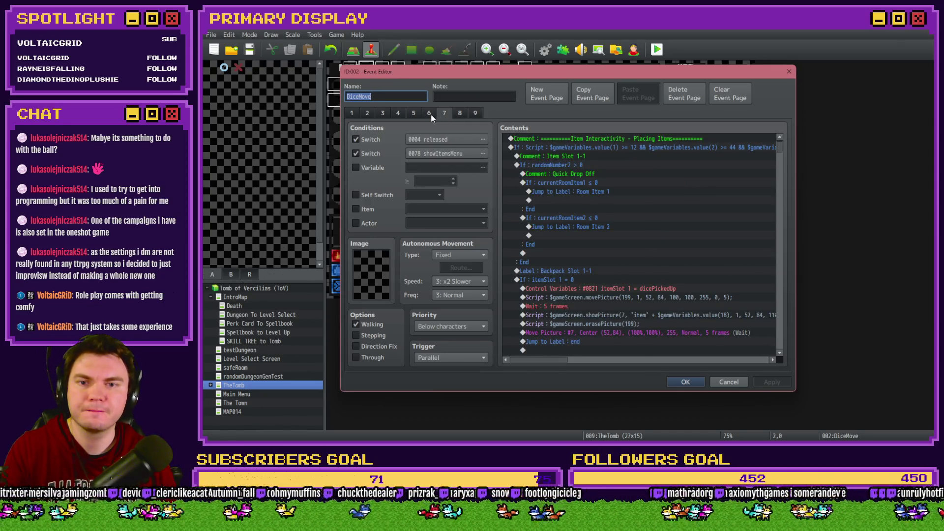
pyautogui.press('Escape')
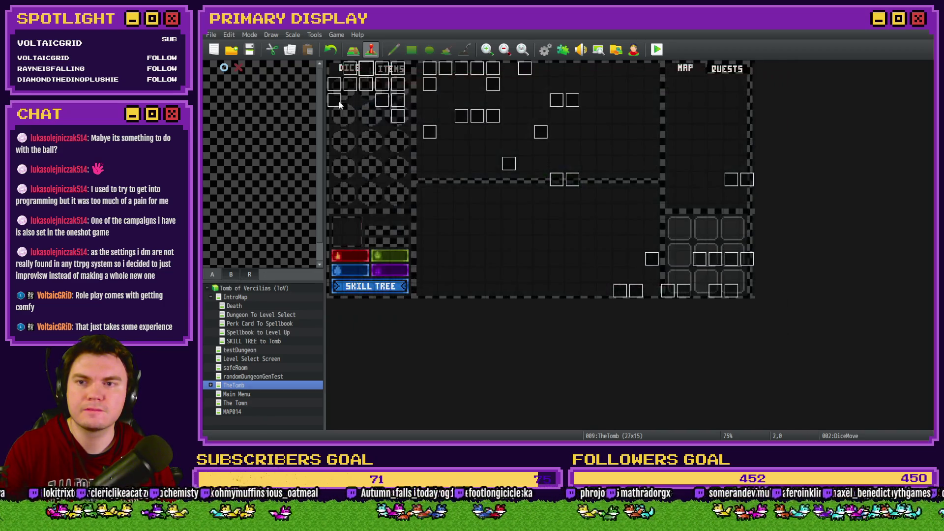
# Open the menuItems/skillTree event and scroll through its button scripts
pyautogui.doubleClick(372, 84)
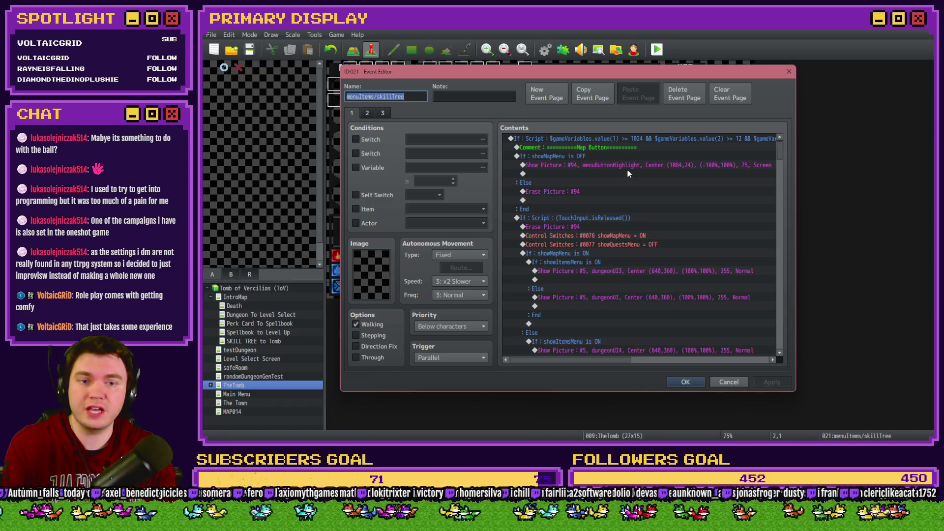
pyautogui.scroll(-10, 619, 186)
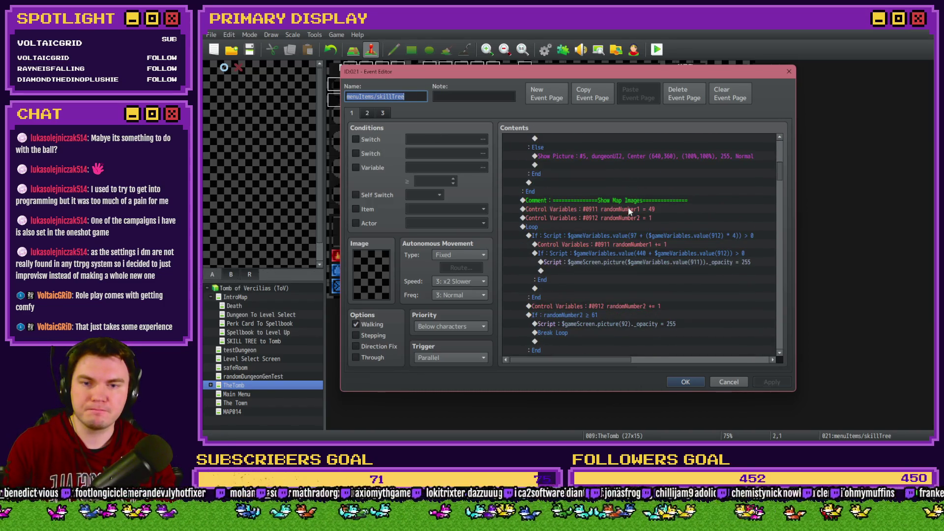
pyautogui.scroll(-10, 627, 209)
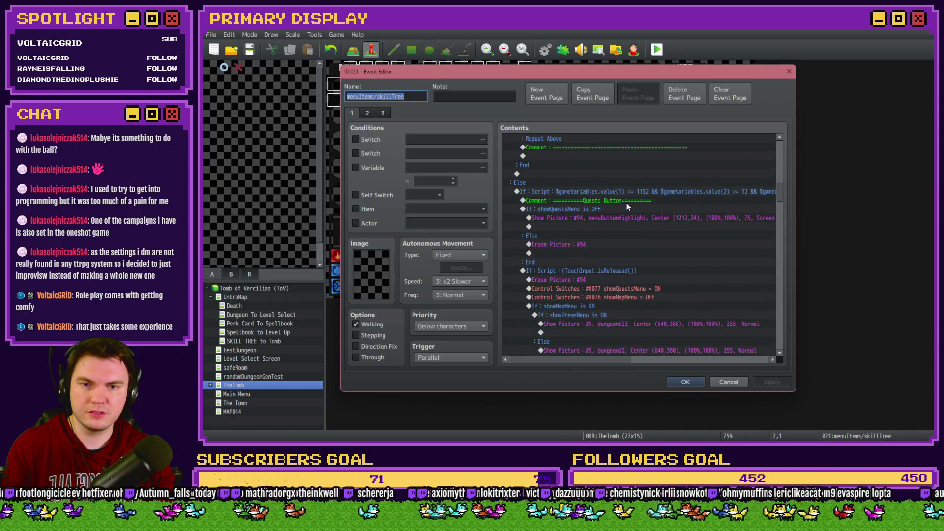
pyautogui.scroll(-10, 627, 203)
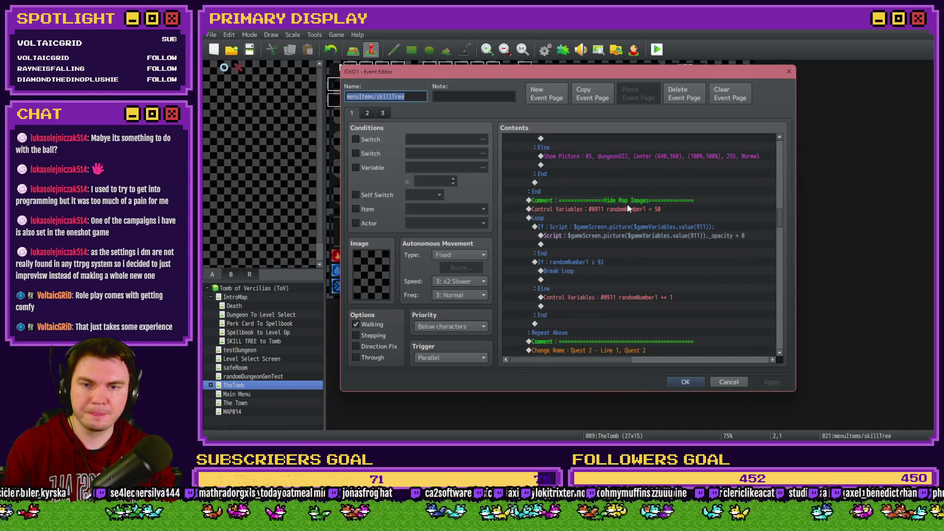
pyautogui.scroll(-15, 630, 210)
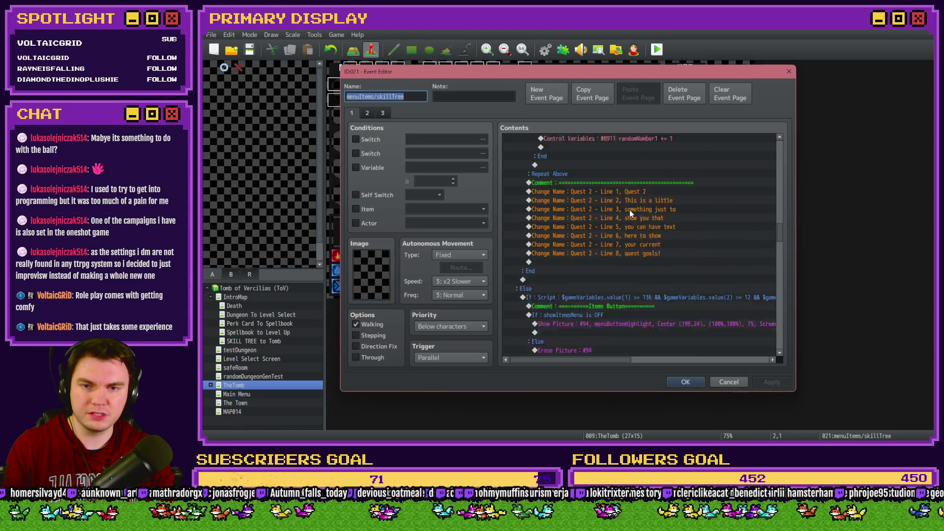
pyautogui.scroll(-10, 631, 202)
pyautogui.scroll(-3, 630, 208)
pyautogui.scroll(-7, 629, 205)
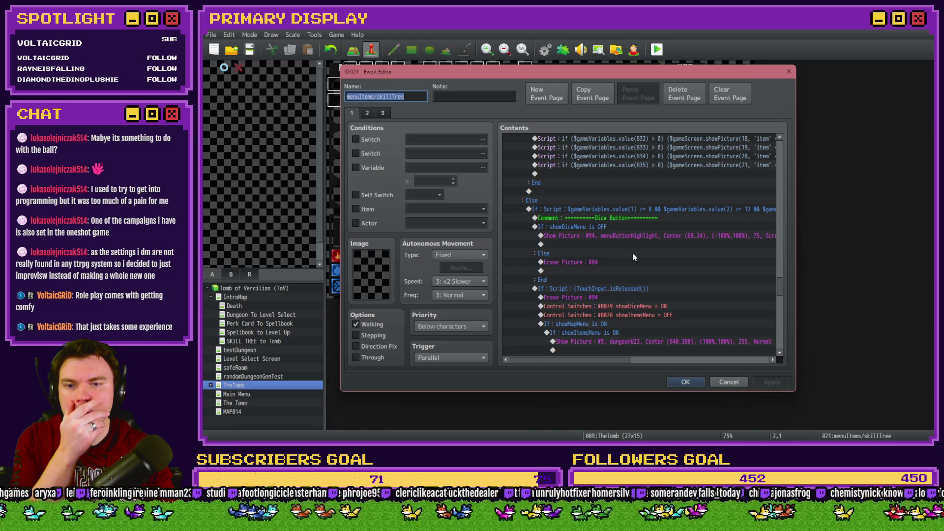
pyautogui.moveTo(581, 361)
pyautogui.mouseDown()
pyautogui.moveTo(692, 356)
pyautogui.moveTo(577, 360)
pyautogui.mouseUp()
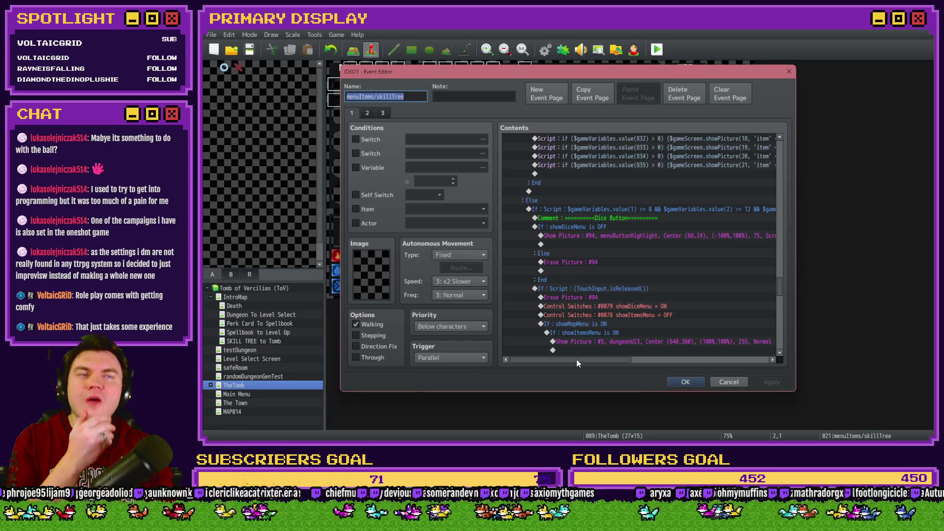
# Review the Show Dice comment and dice-display scripts, then close the event with OK
pyautogui.scroll(-7, 644, 315)
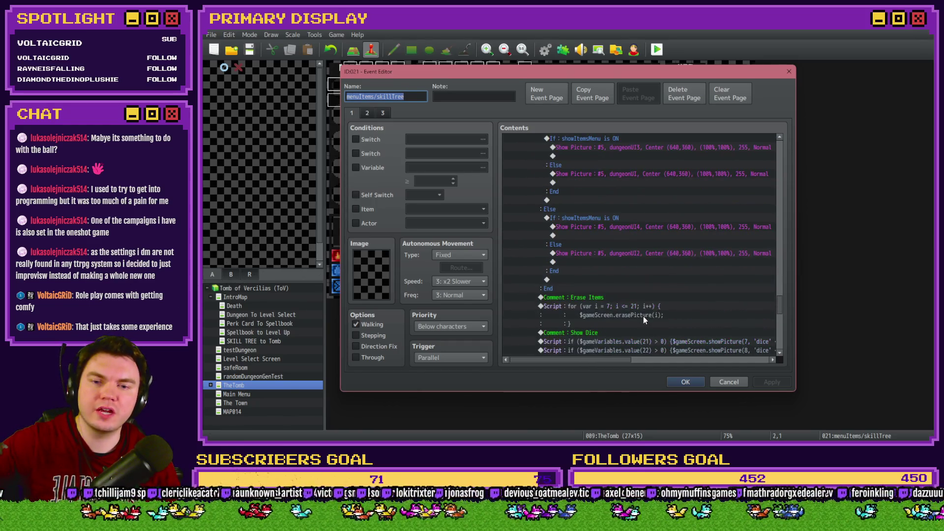
pyautogui.scroll(-2, 643, 317)
pyautogui.moveTo(627, 361)
pyautogui.mouseDown()
pyautogui.moveTo(642, 362)
pyautogui.moveTo(628, 361)
pyautogui.mouseUp()
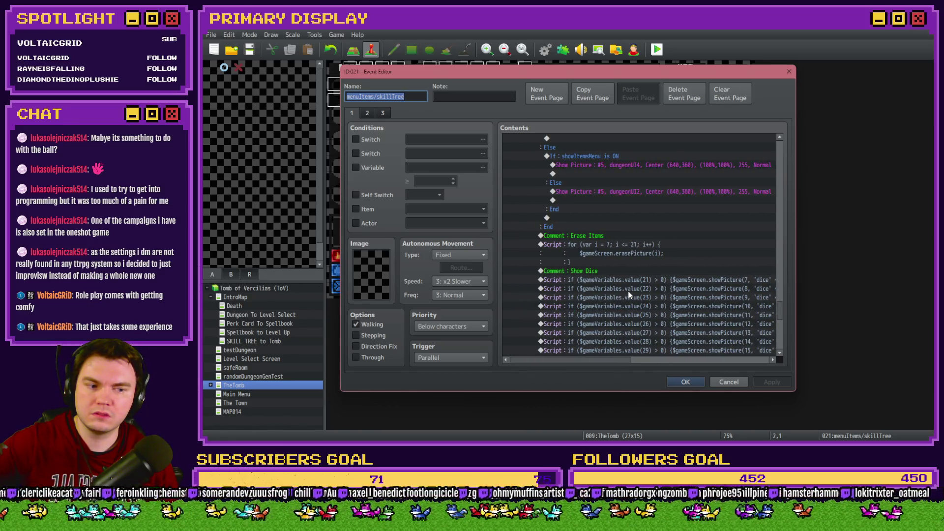
pyautogui.scroll(-7, 629, 293)
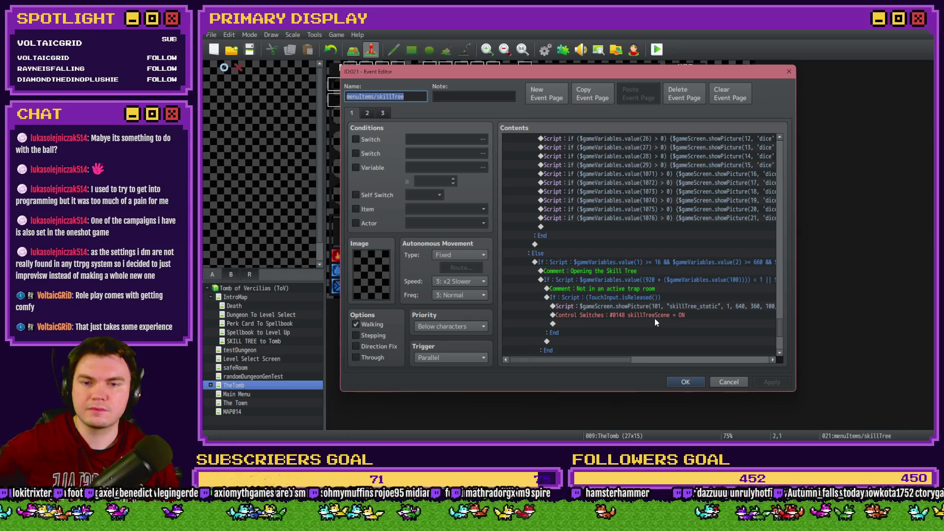
pyautogui.scroll(5, 657, 310)
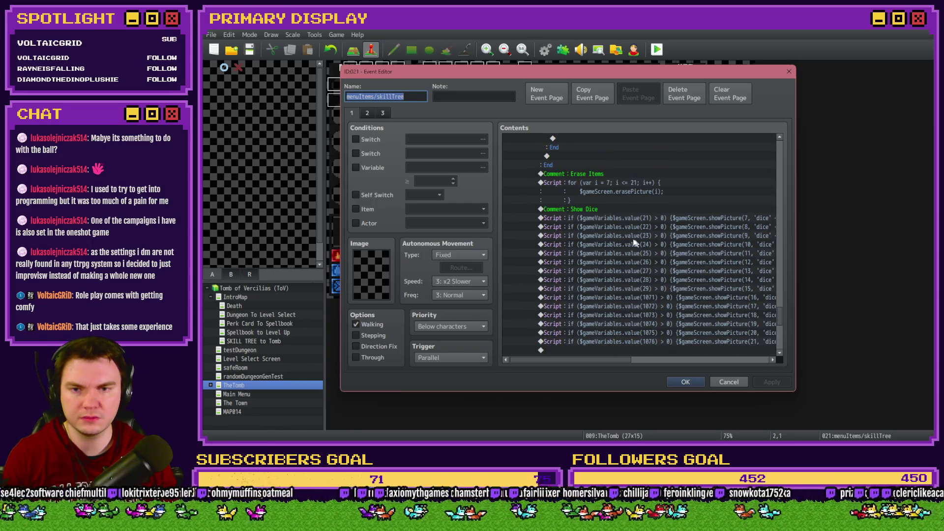
pyautogui.click(604, 208)
pyautogui.moveTo(584, 361)
pyautogui.mouseDown()
pyautogui.moveTo(720, 363)
pyautogui.moveTo(559, 358)
pyautogui.mouseUp()
pyautogui.moveTo(780, 325); pyautogui.dragTo(782, 302)
pyautogui.click(686, 382)
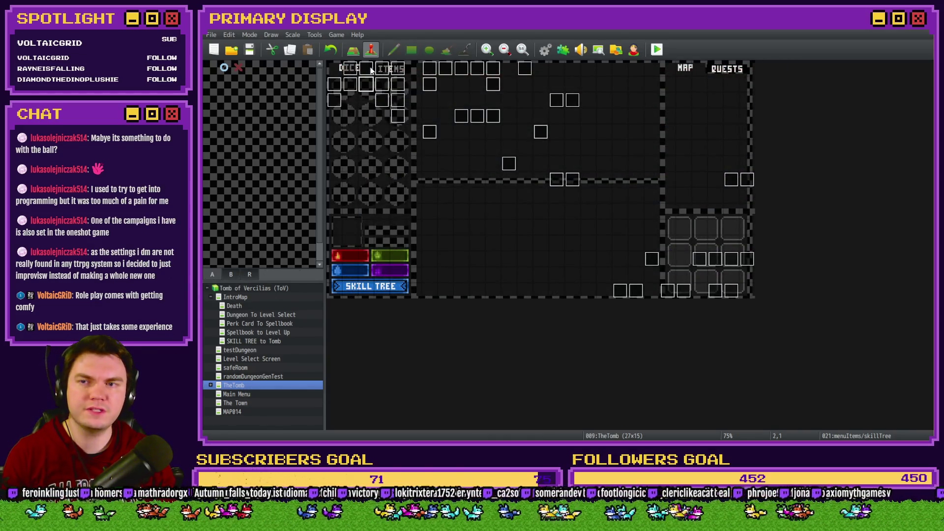
# Reopen DiceMove, read page 1's dice-interactivity commands, and go to page 4's showItemsMenu item pickup
pyautogui.doubleClick(370, 71)
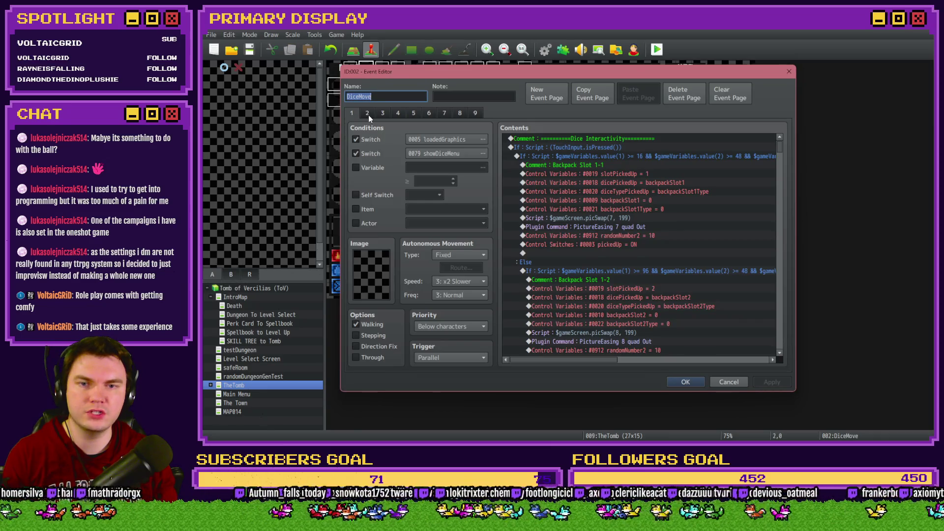
pyautogui.moveTo(555, 360)
pyautogui.mouseDown()
pyautogui.moveTo(689, 363)
pyautogui.moveTo(568, 364)
pyautogui.moveTo(551, 372)
pyautogui.mouseUp()
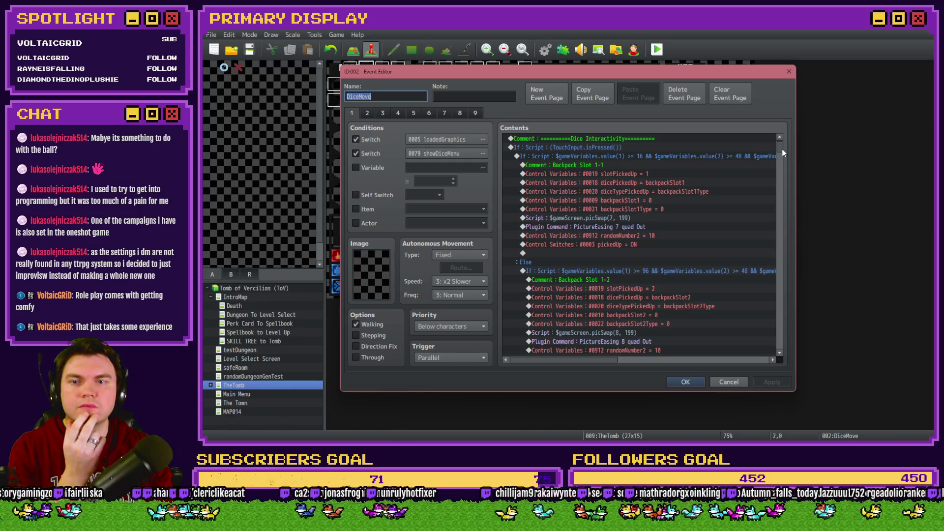
pyautogui.moveTo(781, 152)
pyautogui.mouseDown()
pyautogui.moveTo(772, 344)
pyautogui.moveTo(778, 330)
pyautogui.mouseUp()
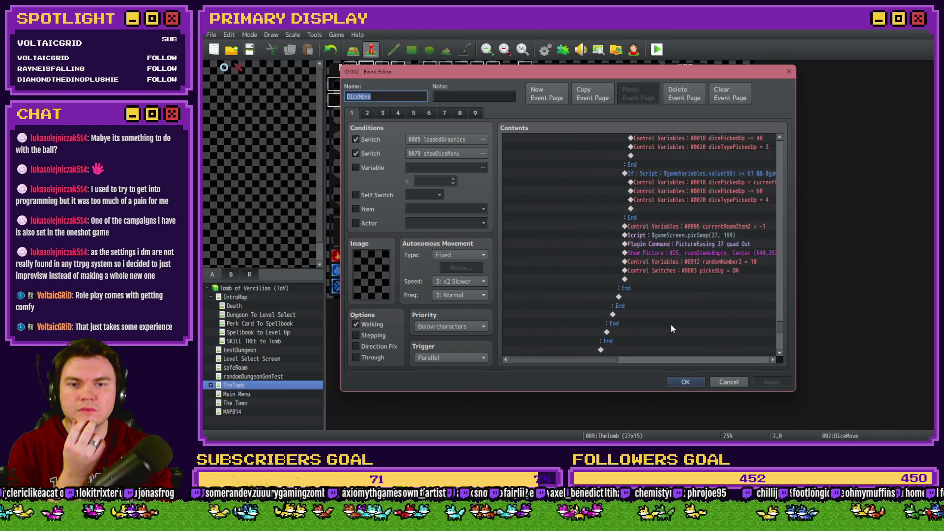
pyautogui.moveTo(593, 360)
pyautogui.mouseDown()
pyautogui.moveTo(637, 363)
pyautogui.moveTo(627, 360)
pyautogui.mouseUp()
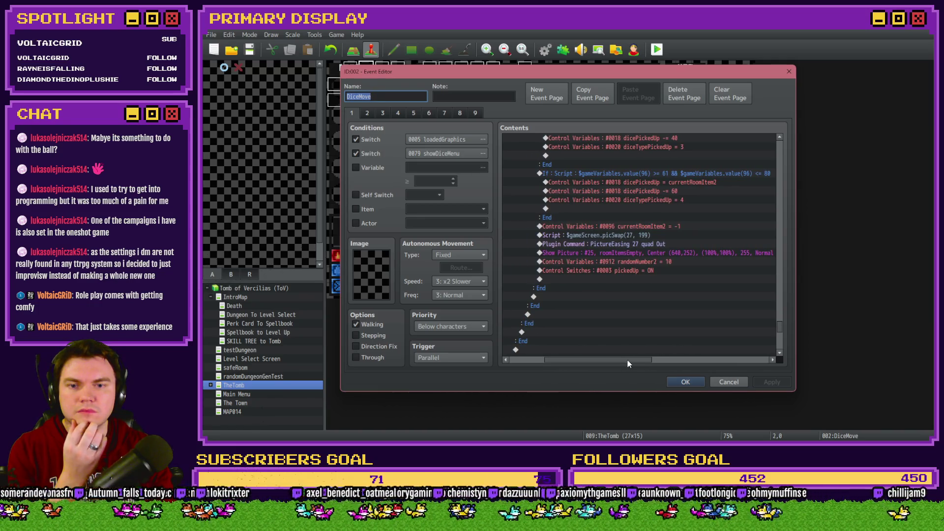
pyautogui.scroll(1, 779, 332)
pyautogui.scroll(8, 779, 325)
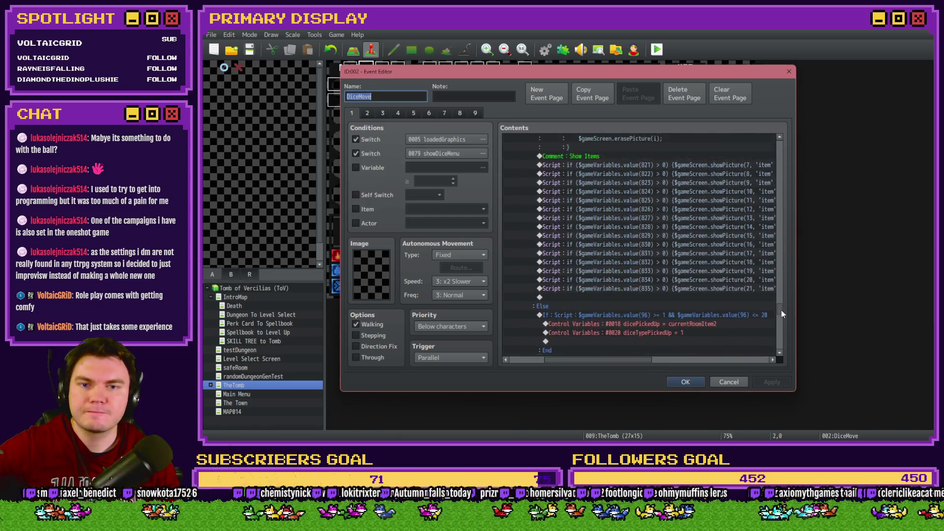
pyautogui.scroll(5, 782, 310)
pyautogui.click(399, 114)
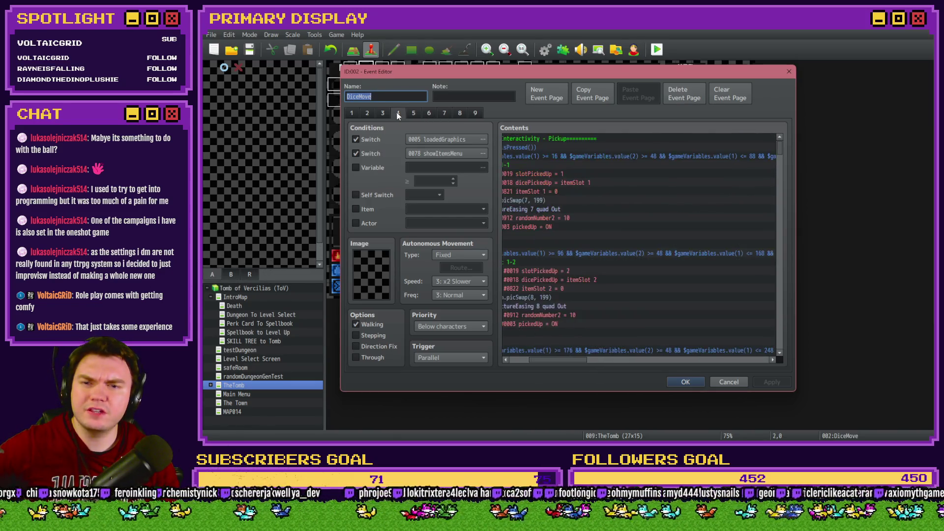
pyautogui.moveTo(571, 360); pyautogui.dragTo(552, 359)
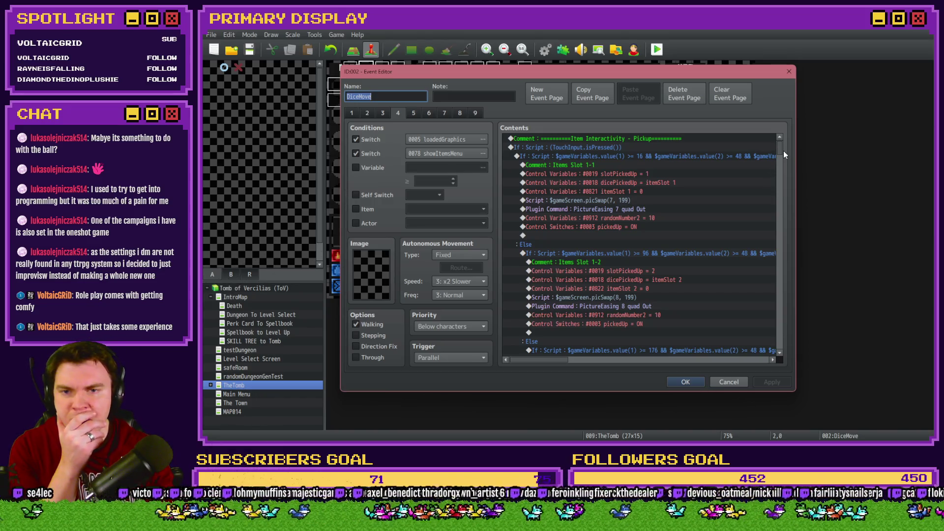
pyautogui.moveTo(553, 359)
pyautogui.mouseDown()
pyautogui.moveTo(621, 360)
pyautogui.moveTo(813, 146)
pyautogui.moveTo(779, 155)
pyautogui.moveTo(784, 253)
pyautogui.mouseUp()
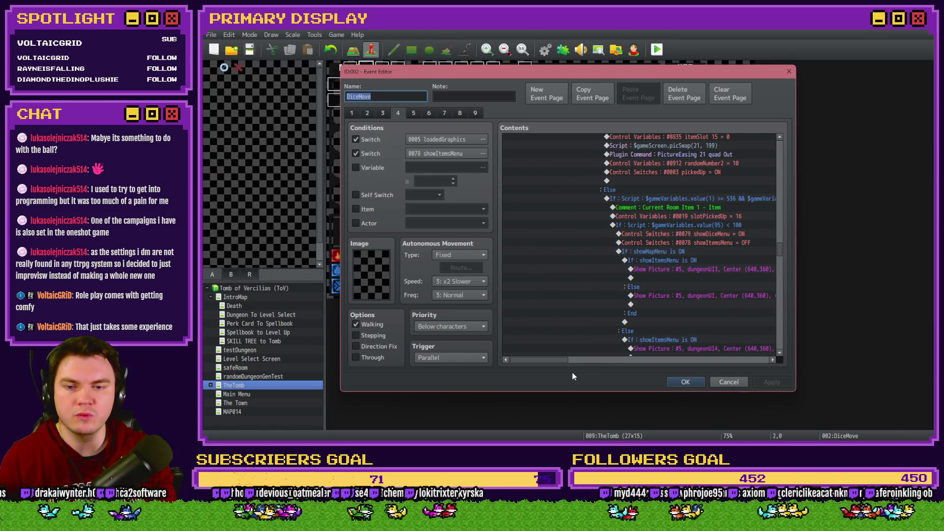
pyautogui.moveTo(564, 363)
pyautogui.mouseDown()
pyautogui.moveTo(645, 363)
pyautogui.moveTo(569, 365)
pyautogui.moveTo(579, 364)
pyautogui.mouseUp()
pyautogui.moveTo(780, 251); pyautogui.dragTo(782, 269)
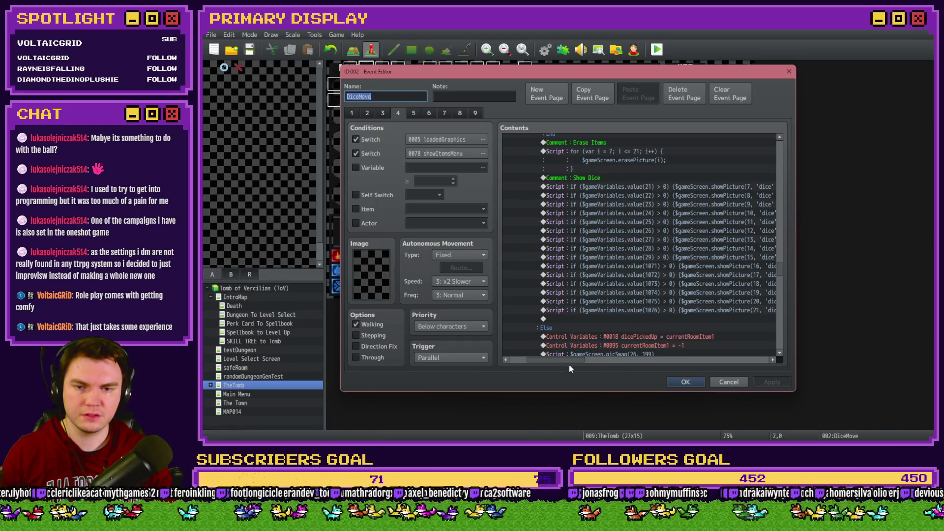
pyautogui.moveTo(570, 360)
pyautogui.mouseDown()
pyautogui.moveTo(641, 357)
pyautogui.moveTo(567, 361)
pyautogui.mouseUp()
pyautogui.scroll(-3, 700, 250)
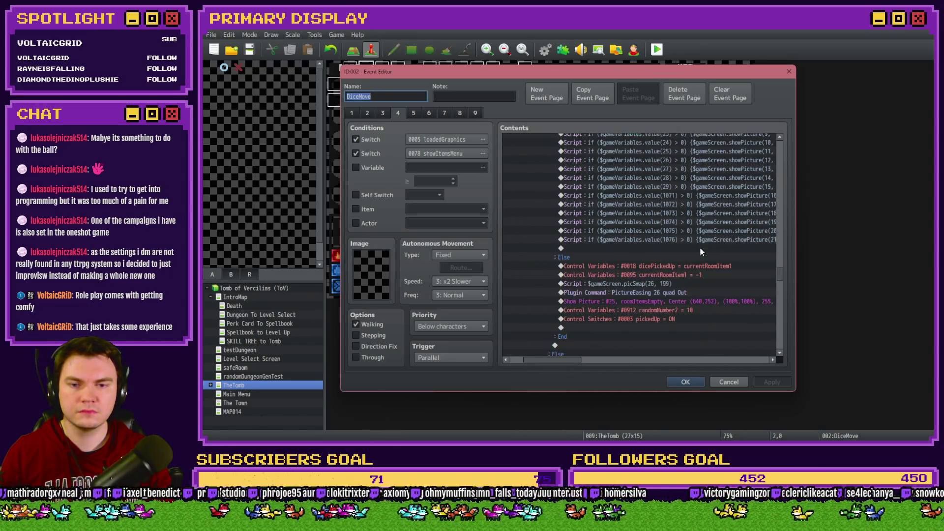
pyautogui.scroll(-5, 701, 247)
pyautogui.scroll(1, 657, 273)
pyautogui.moveTo(568, 361)
pyautogui.mouseDown()
pyautogui.moveTo(656, 359)
pyautogui.moveTo(557, 362)
pyautogui.mouseUp()
pyautogui.scroll(3, 642, 299)
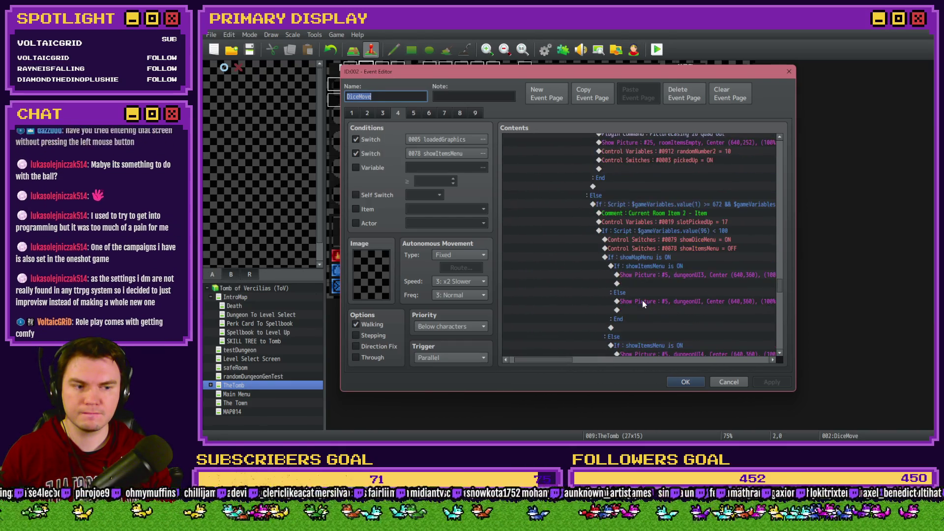
pyautogui.moveTo(563, 362); pyautogui.dragTo(575, 362)
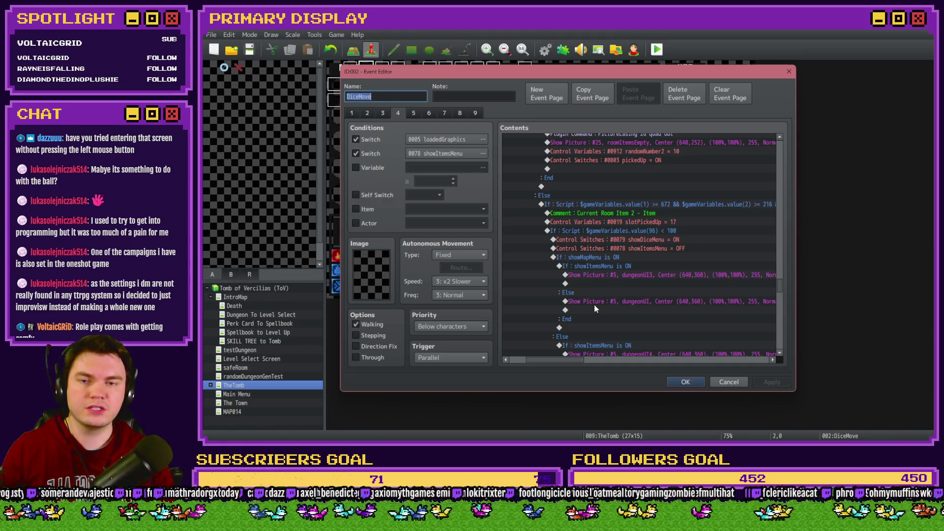
pyautogui.scroll(-7, 594, 305)
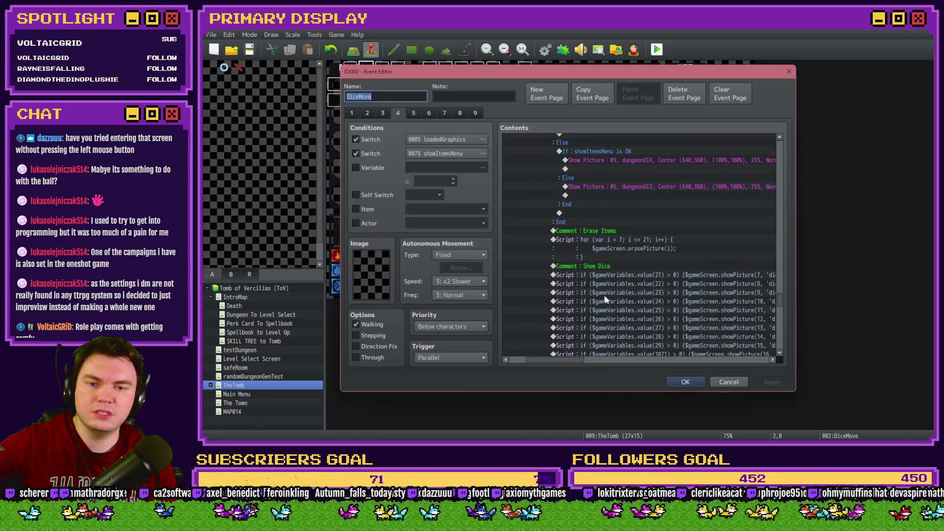
pyautogui.scroll(-7, 602, 299)
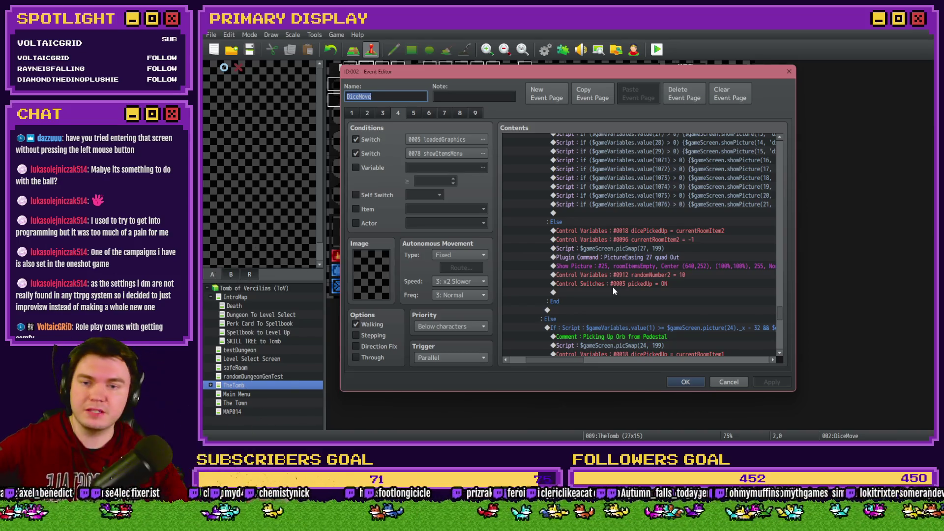
pyautogui.scroll(-2, 600, 329)
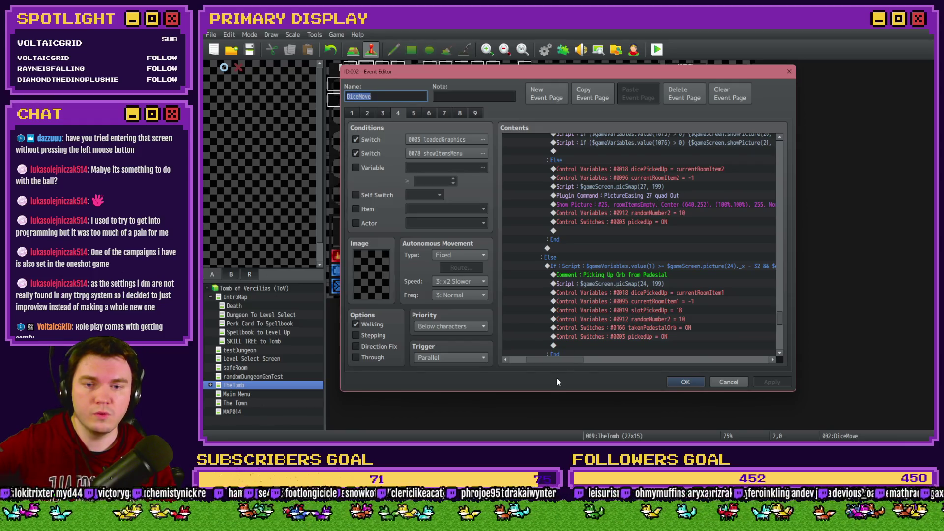
pyautogui.moveTo(569, 361)
pyautogui.mouseDown()
pyautogui.moveTo(591, 361)
pyautogui.moveTo(575, 364)
pyautogui.mouseUp()
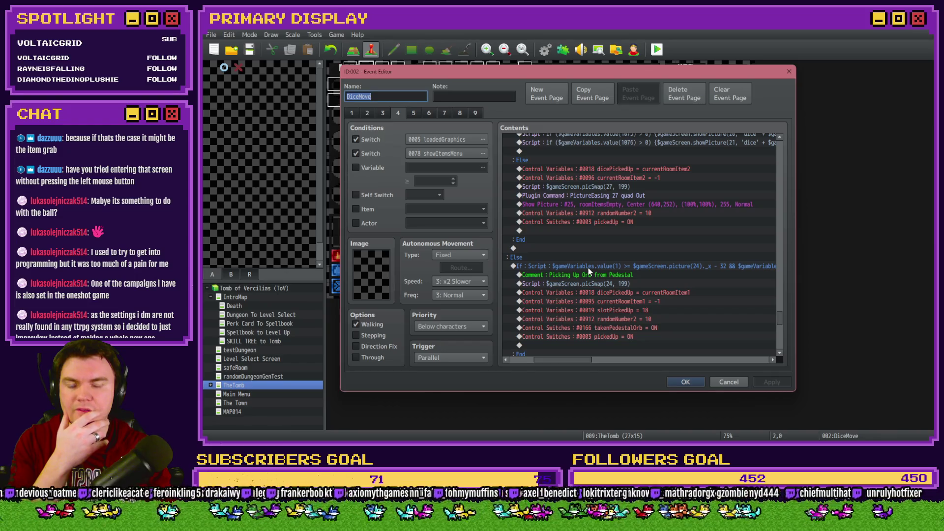
pyautogui.scroll(1, 596, 285)
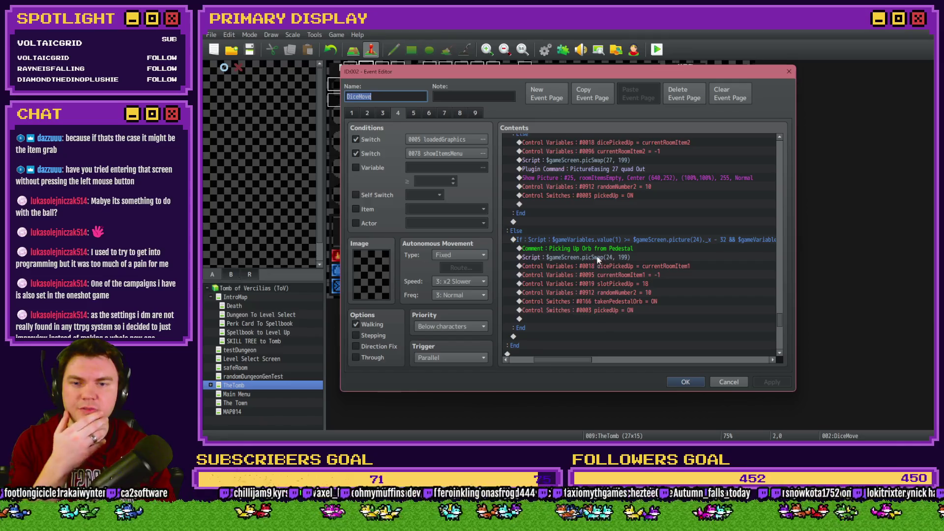
pyautogui.click(598, 240)
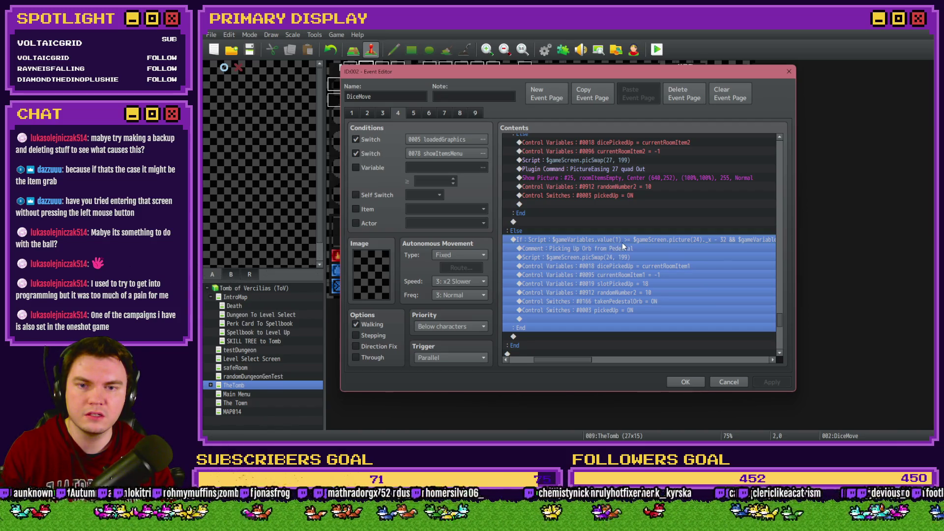
# Remove the pedestal orb pickup If branch from DiceMove's page 4
pyautogui.moveTo(584, 364); pyautogui.dragTo(761, 365)
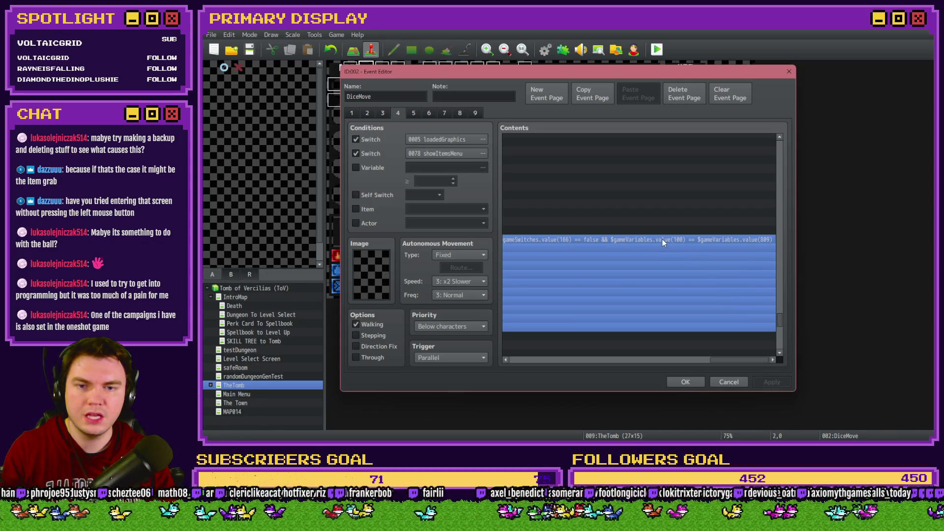
pyautogui.moveTo(721, 359); pyautogui.dragTo(520, 359)
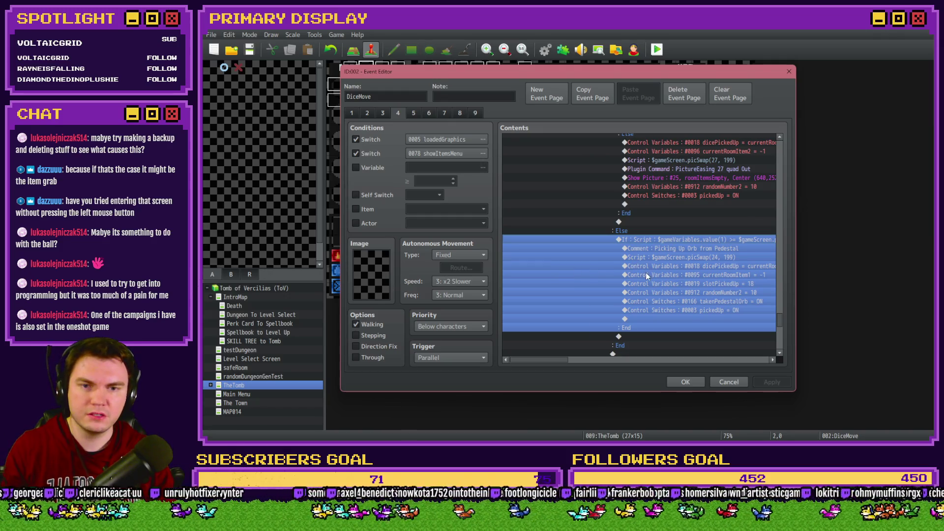
pyautogui.press('Delete')
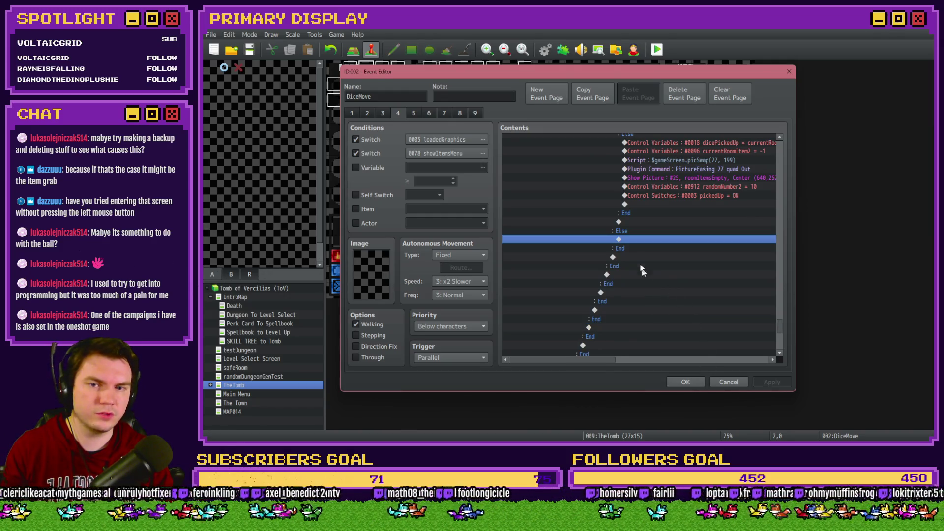
# Insert a row-of-'=' divider comment in its place, confirm the event, and start a playtest
pyautogui.doubleClick(643, 240)
pyautogui.click(538, 115)
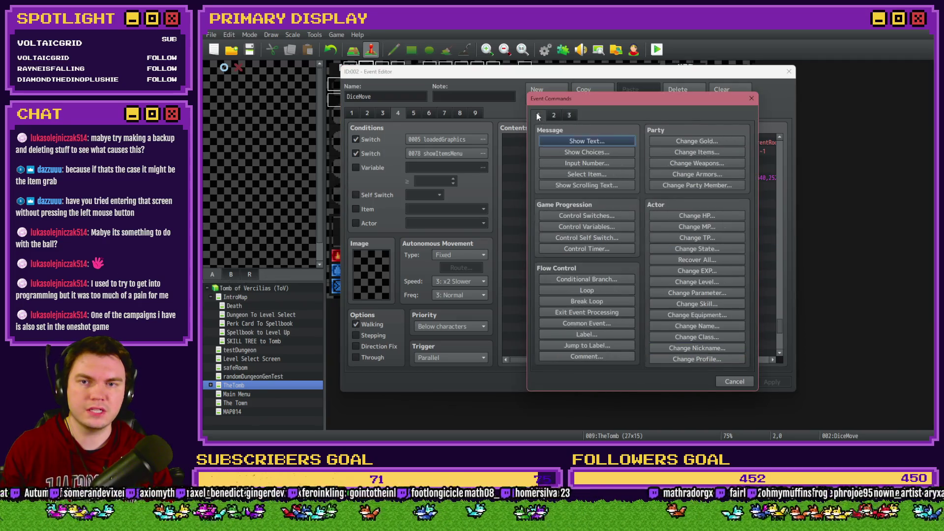
pyautogui.click(595, 359)
pyautogui.write('===')
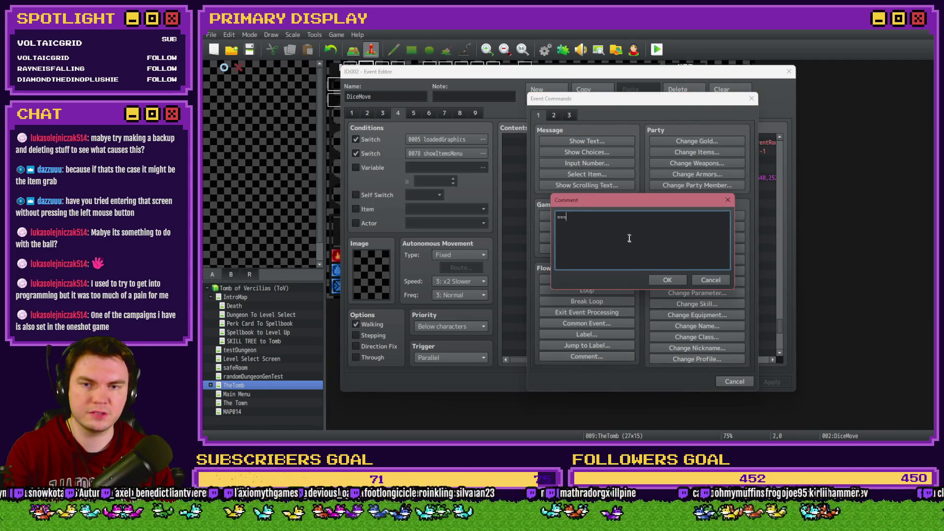
pyautogui.write('=============================================================================')
pyautogui.click(663, 281)
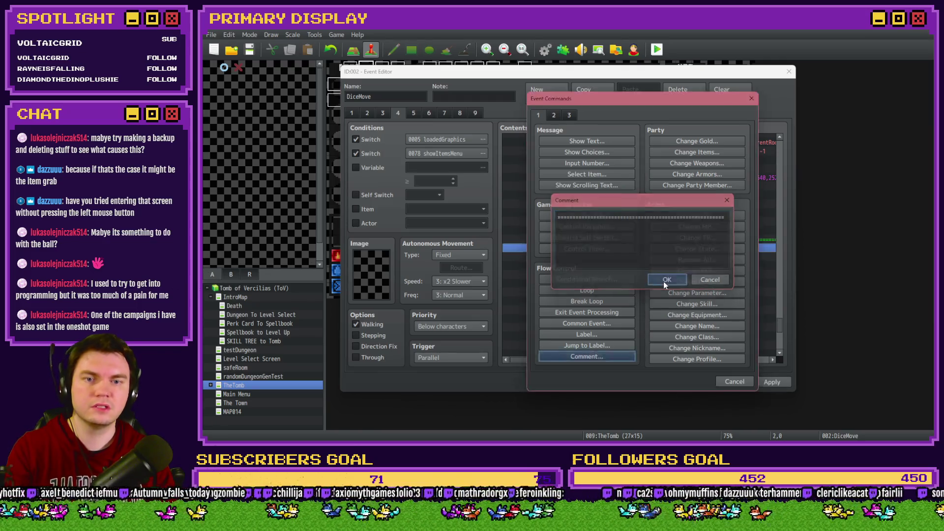
pyautogui.click(686, 382)
pyautogui.click(658, 50)
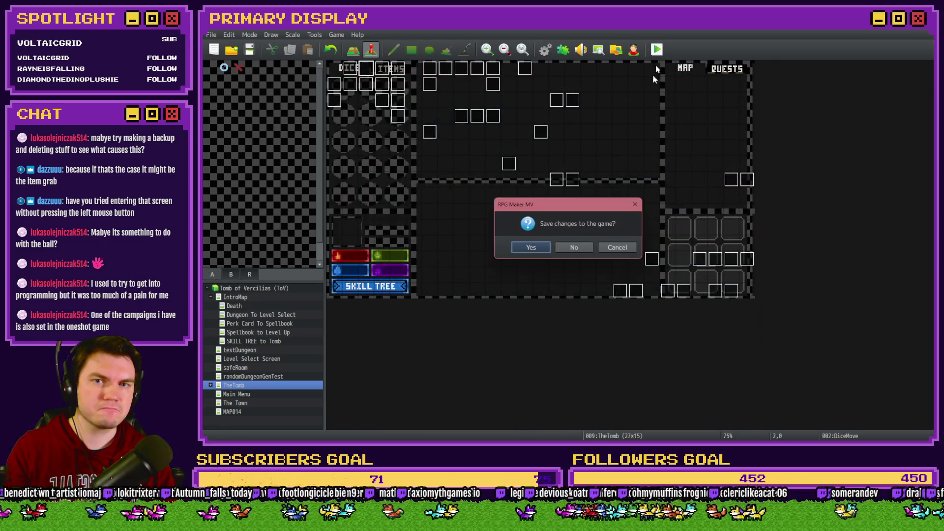
# Save, start the playtest with the Potion of Power perk card, and flip between the DICE and ITEMS panels
pyautogui.click(545, 248)
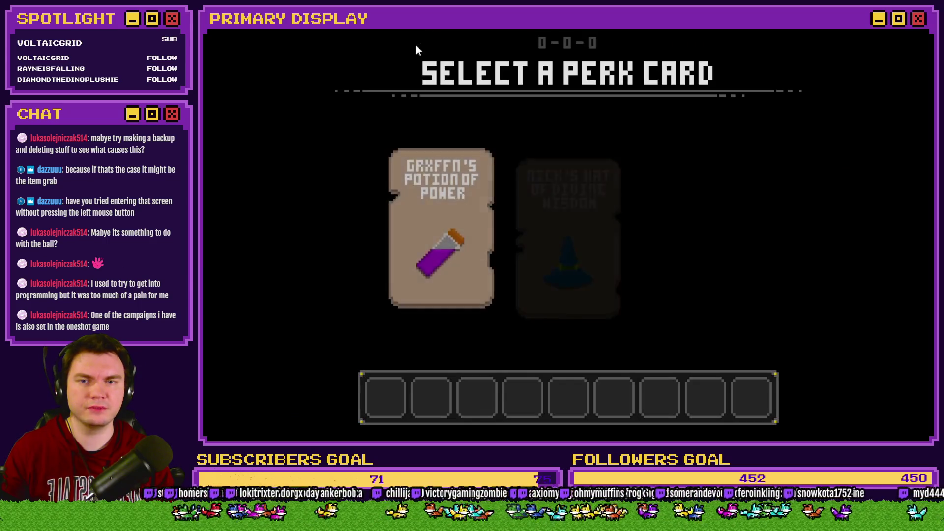
pyautogui.click(429, 227)
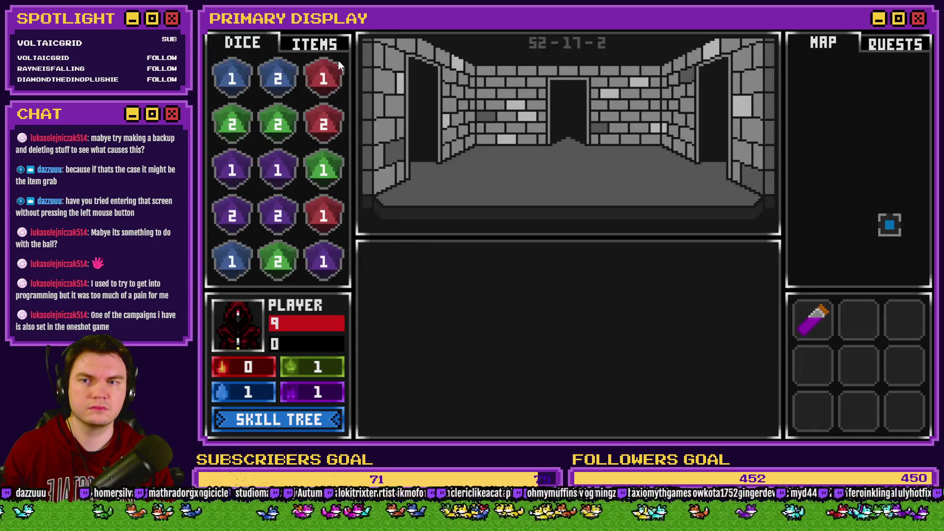
pyautogui.click(290, 43)
pyautogui.click(256, 46)
pyautogui.click(300, 44)
pyautogui.click(246, 44)
pyautogui.click(313, 45)
pyautogui.click(270, 45)
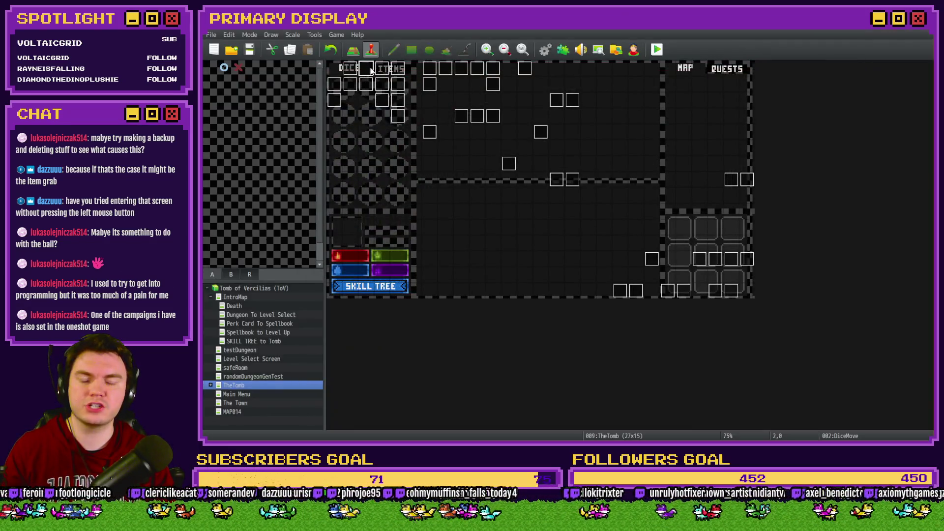
# Paste the pedestal orb pickup branch back below the divider comment in the DiceMove event
pyautogui.doubleClick(378, 71)
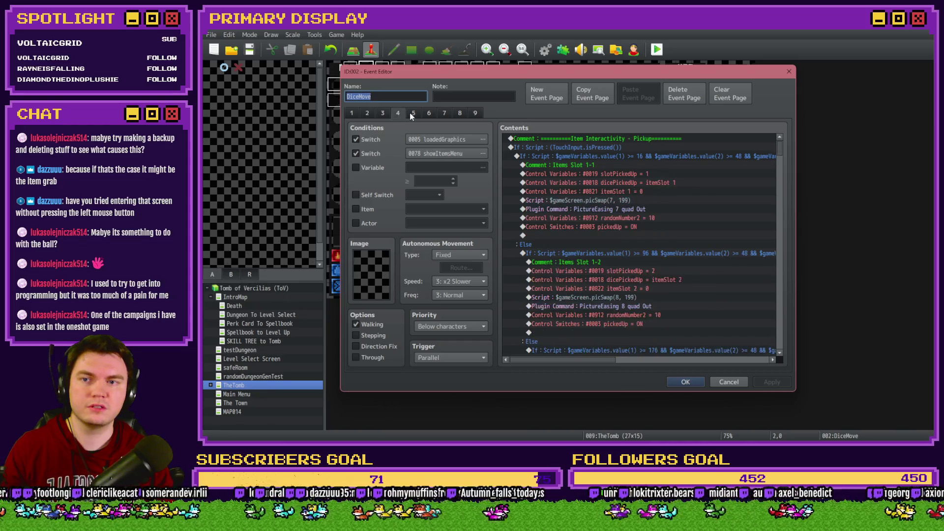
pyautogui.moveTo(780, 148); pyautogui.dragTo(779, 324)
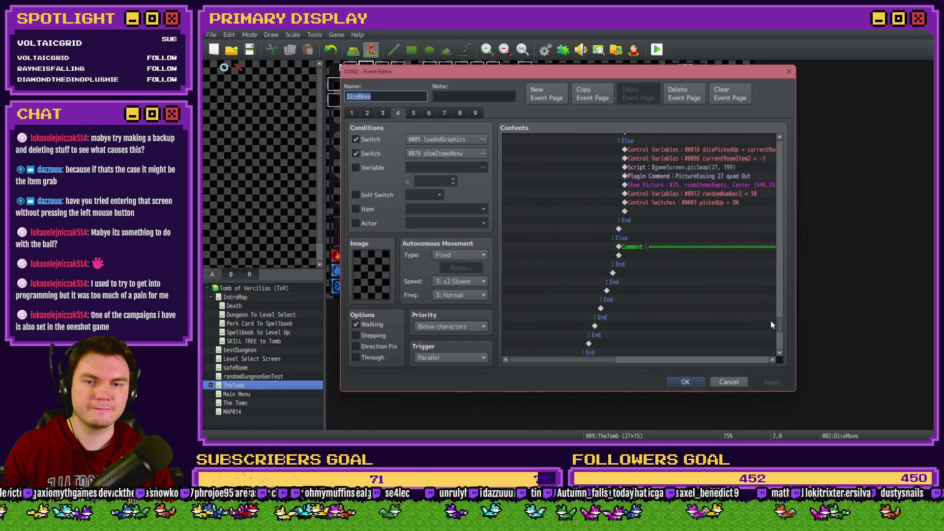
pyautogui.click(658, 256)
pyautogui.hotkey('ctrl', 'v')
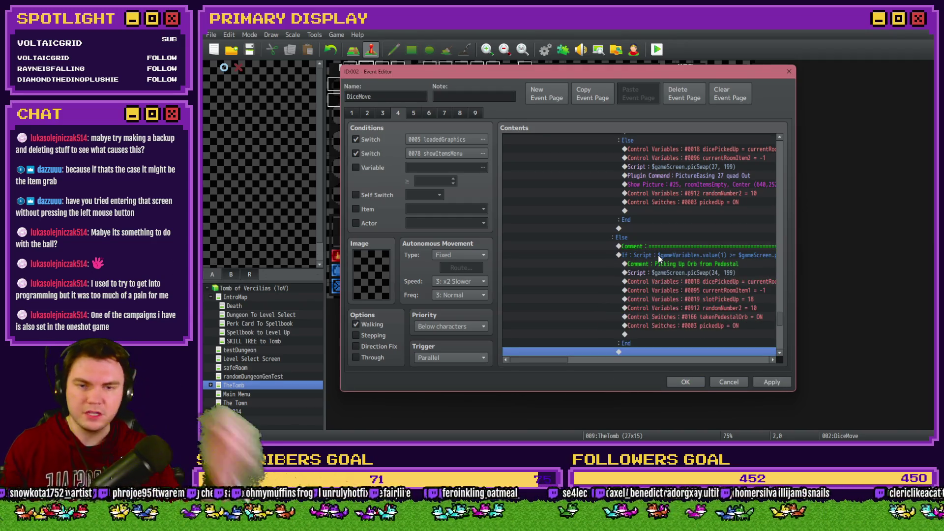
# Select the pasted branch and open its script condition for editing
pyautogui.moveTo(556, 360)
pyautogui.mouseDown()
pyautogui.moveTo(590, 364)
pyautogui.moveTo(591, 352)
pyautogui.mouseUp()
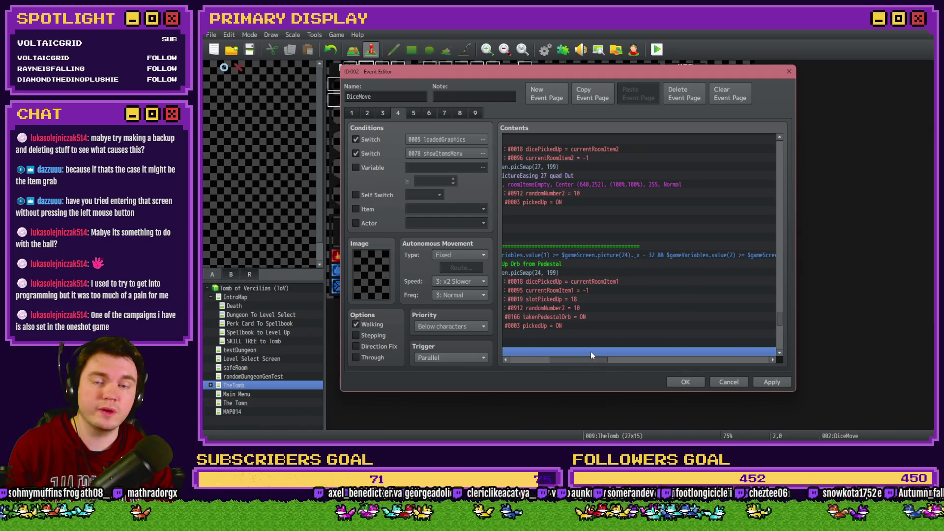
pyautogui.keyDown('shift'); pyautogui.click(619, 255); pyautogui.keyUp('shift')
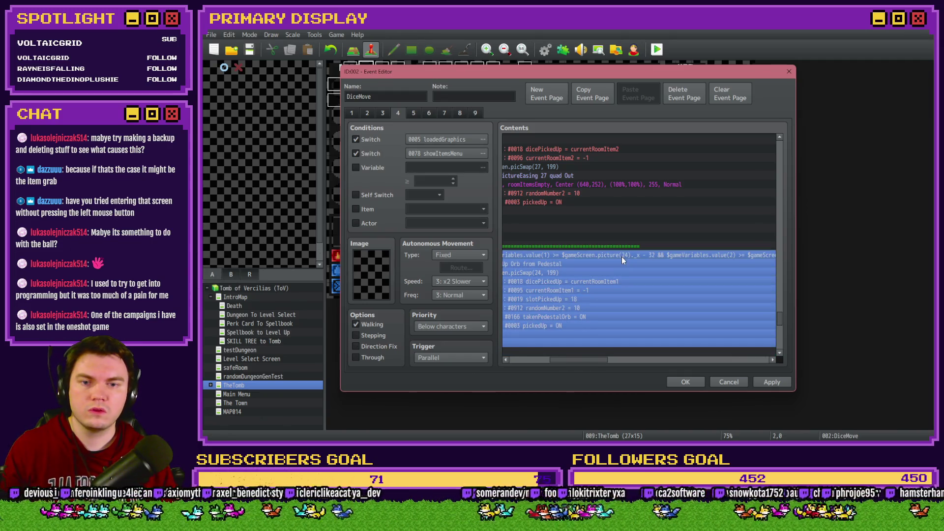
pyautogui.doubleClick(622, 257)
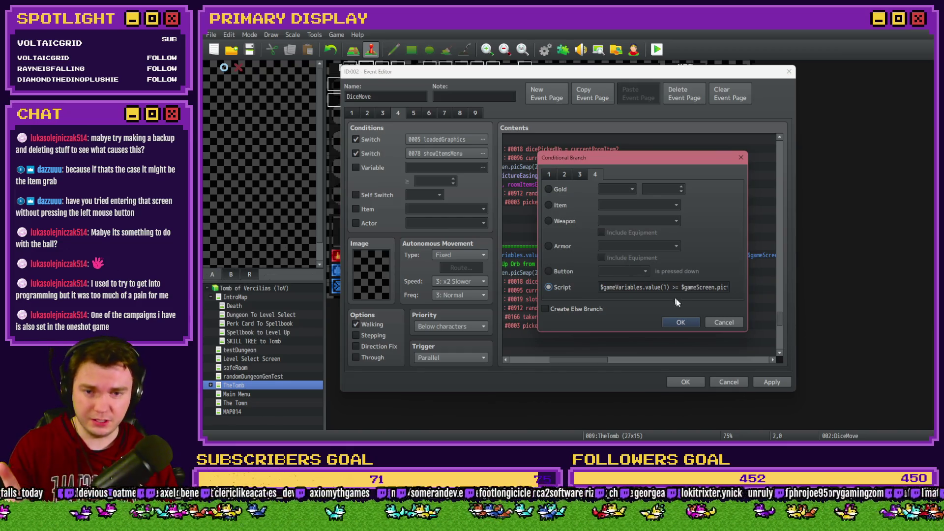
# Paste the replacement condition and move the switch 166 check after the variable 809 comparison with &&
pyautogui.tripleClick(692, 291)
pyautogui.hotkey('ctrl', 'v')
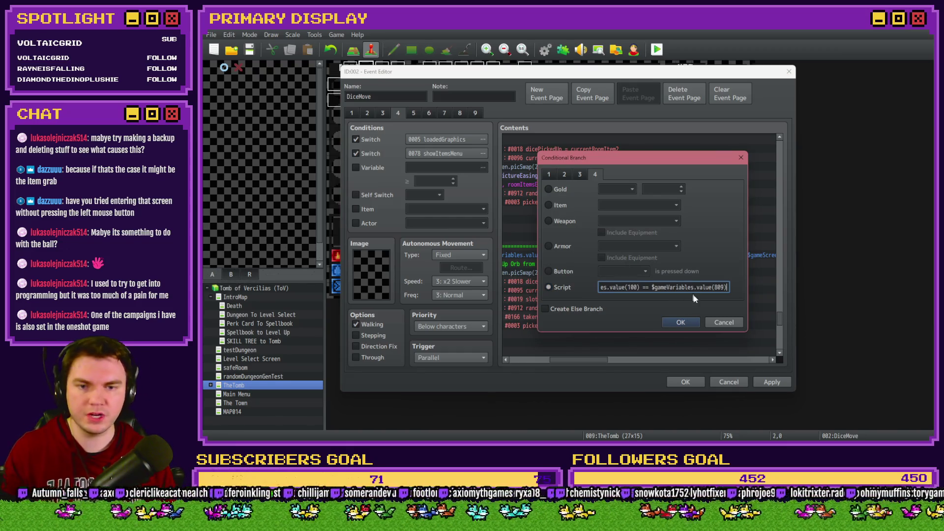
pyautogui.hotkey('shift', 'Left')
pyautogui.hotkey('shift', 'Left')
pyautogui.hotkey('shift', 'Left')
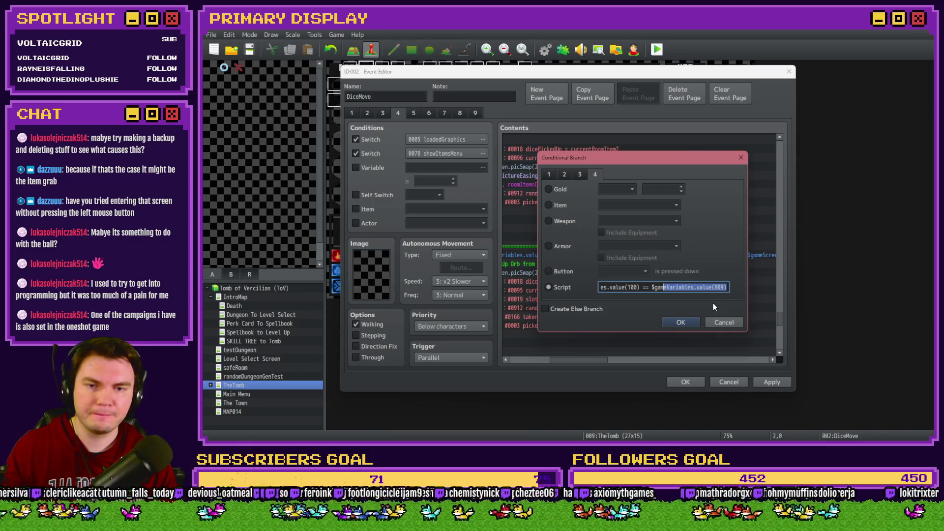
pyautogui.hotkey('shift', 'Right')
pyautogui.hotkey('shift', 'Right')
pyautogui.hotkey('shift', 'Right')
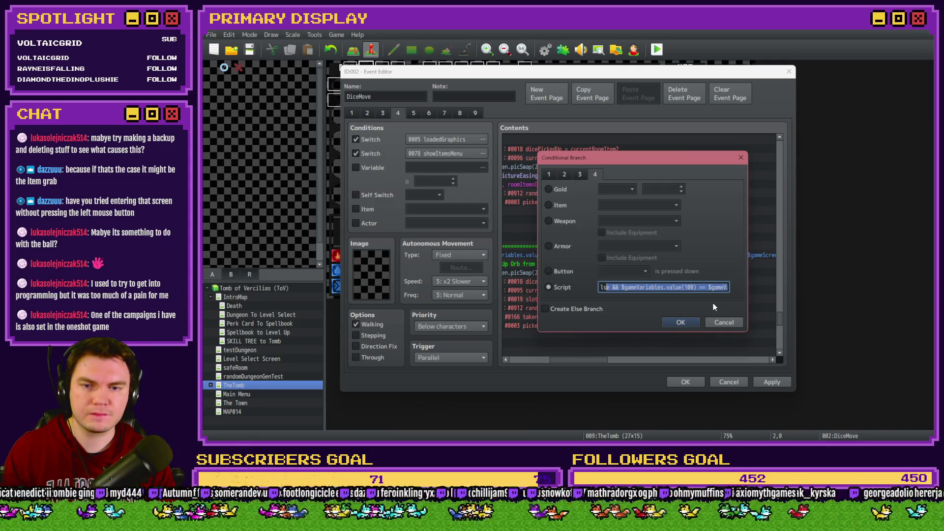
pyautogui.hotkey('ctrl', 'v')
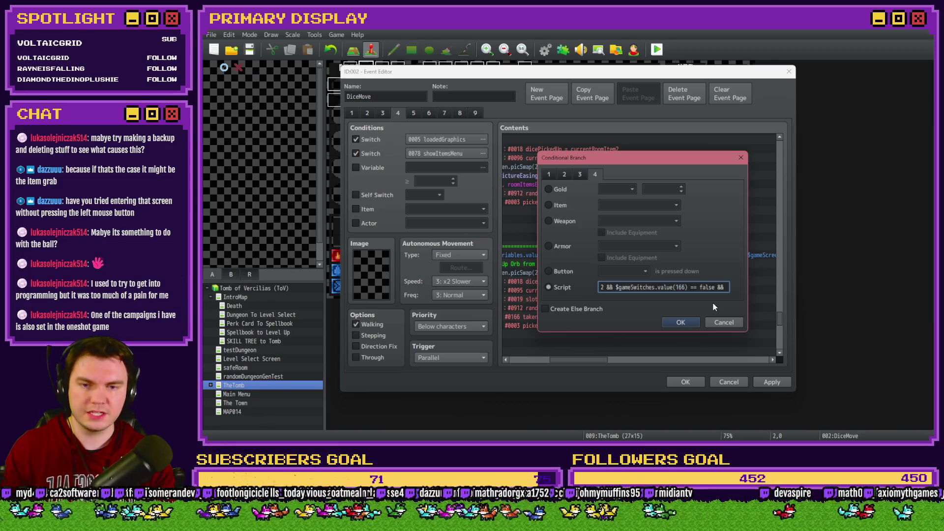
pyautogui.press('Left')
pyautogui.press('Left')
pyautogui.press('Left')
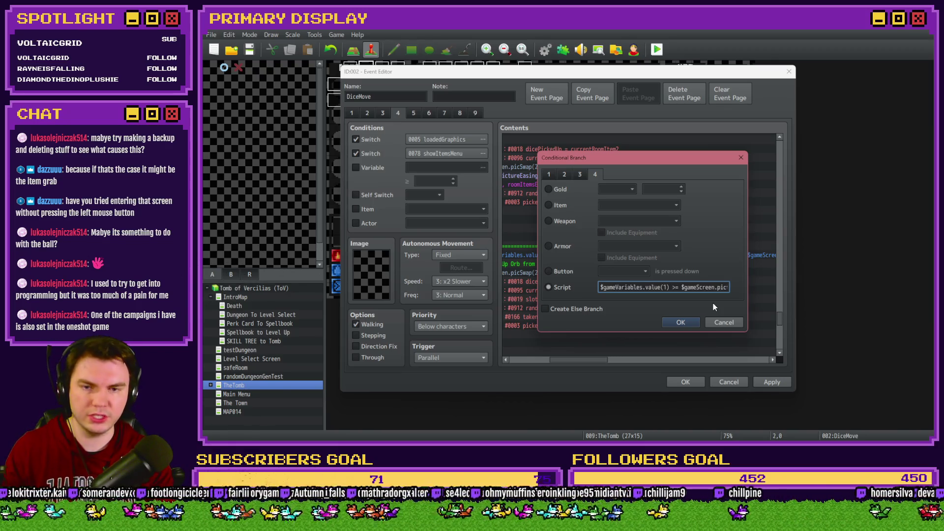
pyautogui.write('&&')
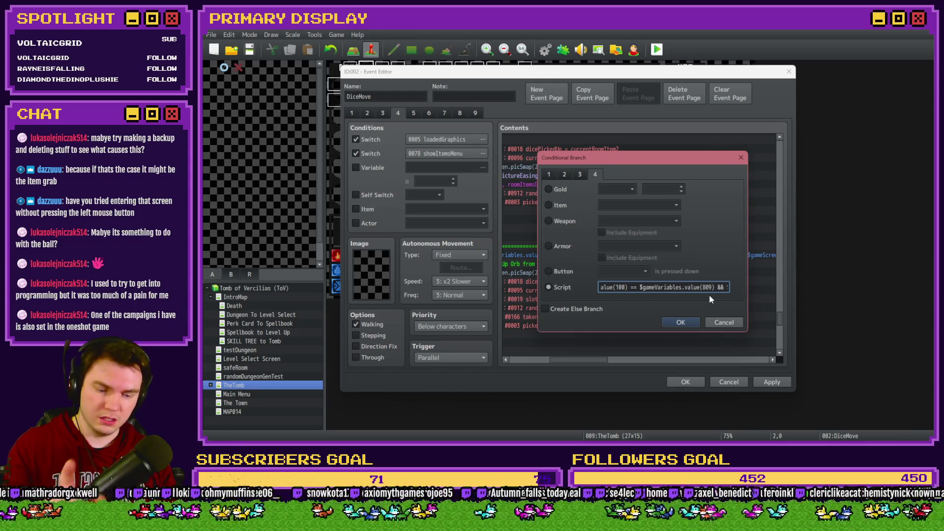
# Remove the trailing duplicate switch 166 check and the extra && joiner, then confirm the condition
pyautogui.press('End')
pyautogui.hotkey('shift', 'Left')
pyautogui.hotkey('shift', 'Left')
pyautogui.hotkey('shift', 'Left')
pyautogui.hotkey('shift', 'Left')
pyautogui.hotkey('shift', 'Left')
pyautogui.hotkey('shift', 'Left')
pyautogui.press('BackSpace')
pyautogui.press('BackSpace')
pyautogui.press('BackSpace')
pyautogui.press('Home')
pyautogui.press('Right')
pyautogui.press('Right')
pyautogui.press('Right')
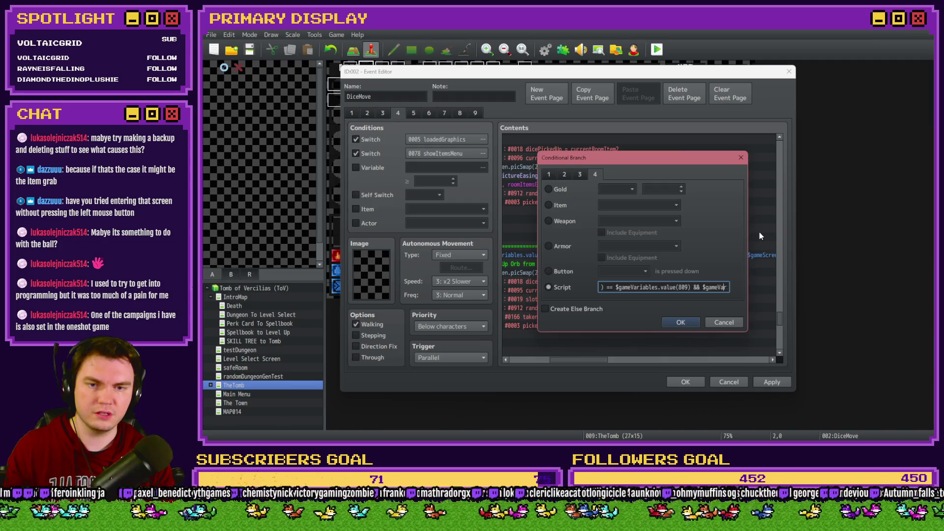
pyautogui.write('&&')
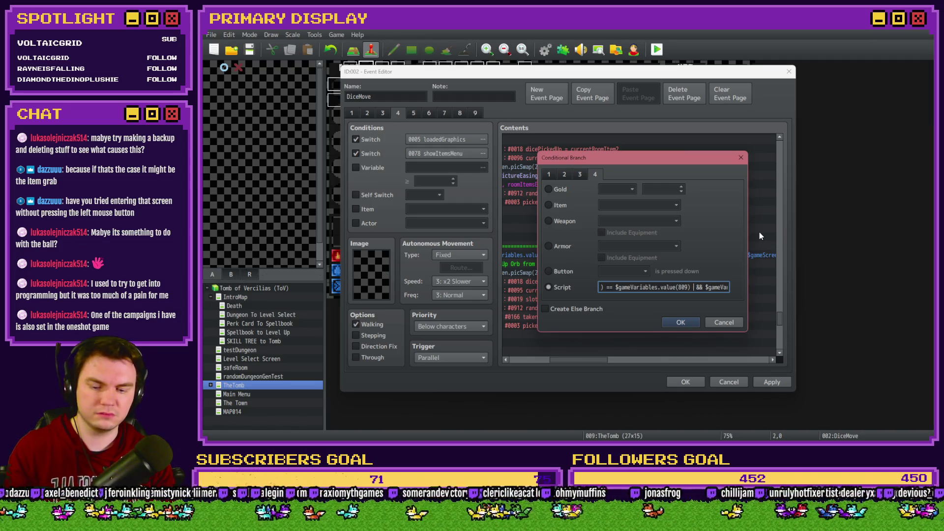
pyautogui.press('BackSpace')
pyautogui.press('BackSpace')
pyautogui.press('BackSpace')
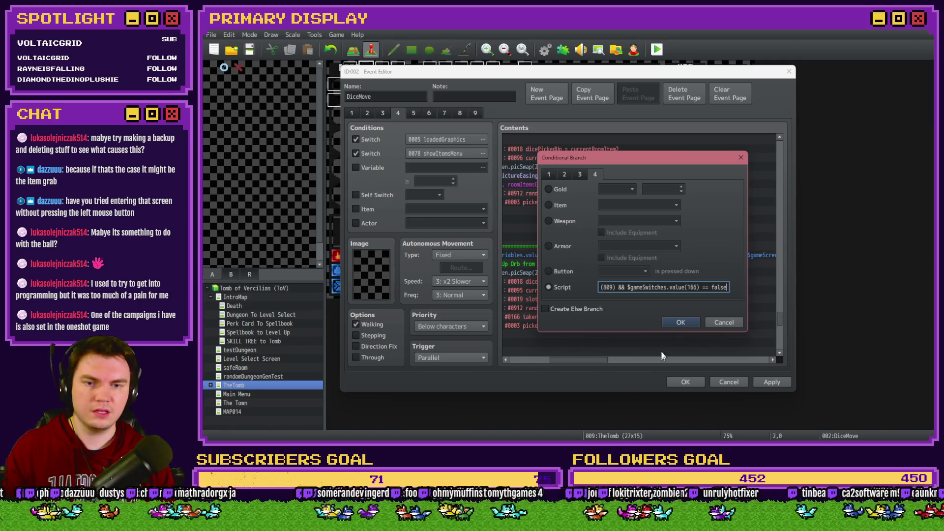
pyautogui.click(668, 326)
# Save and start a playtest with the daggers perk card, toggling between the dice and items panels
pyautogui.click(692, 379)
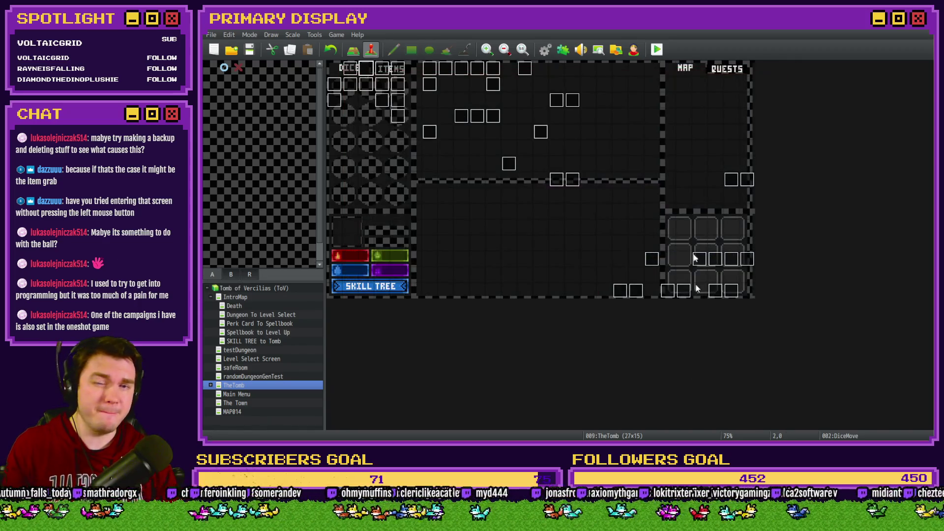
pyautogui.click(657, 50)
pyautogui.click(546, 250)
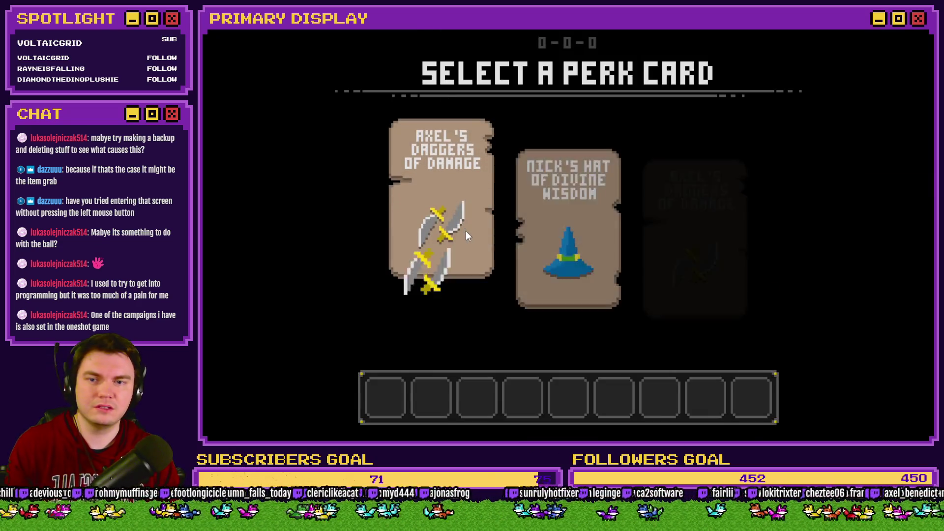
pyautogui.click(466, 232)
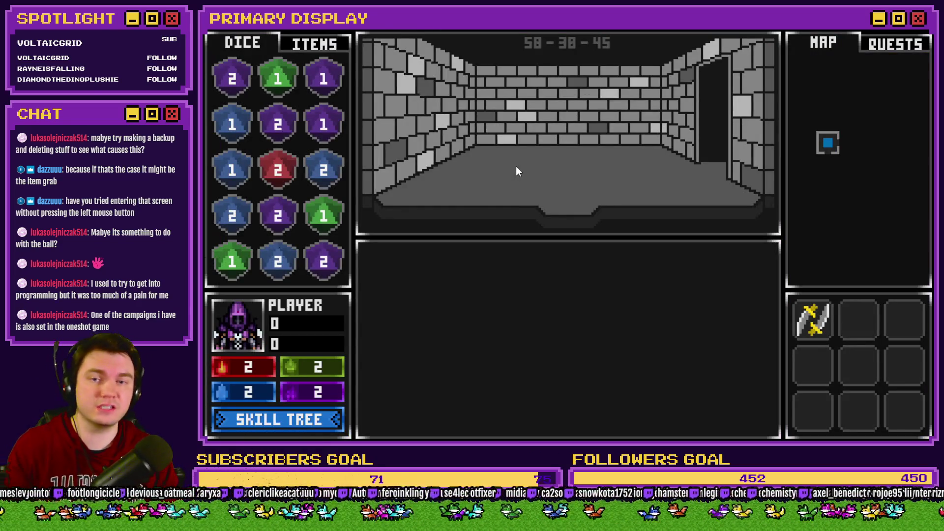
pyautogui.click(308, 45)
pyautogui.click(272, 43)
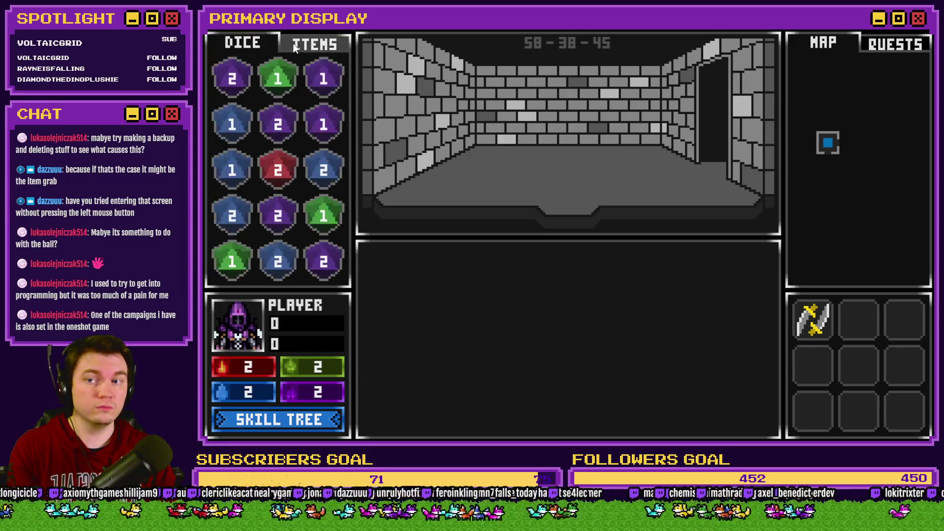
pyautogui.click(317, 43)
pyautogui.click(274, 42)
pyautogui.click(280, 47)
pyautogui.click(281, 45)
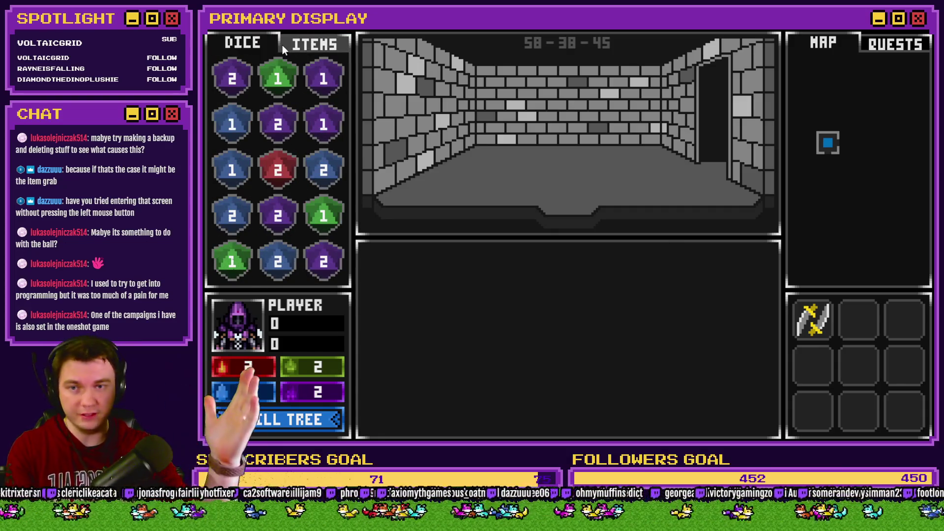
# Walk to the pedestal room and drag the purple orb into the inventory
pyautogui.press('w')
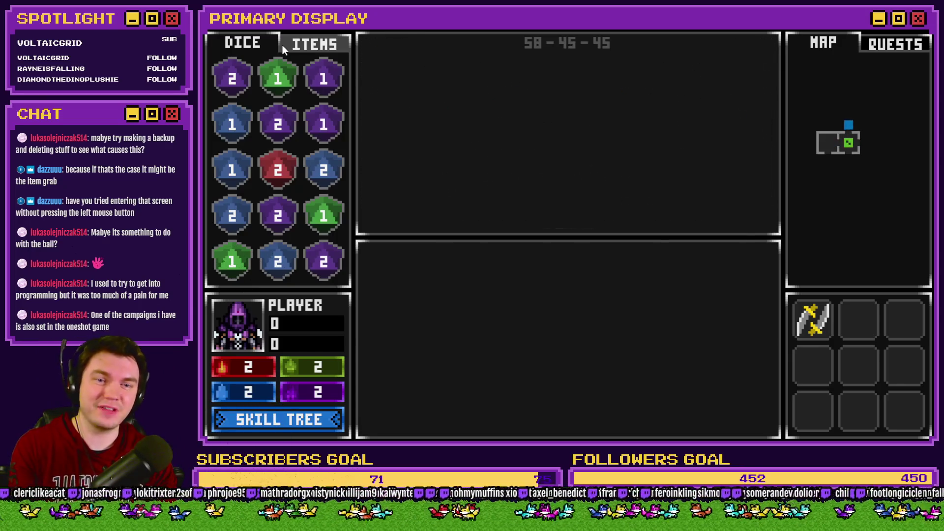
pyautogui.press('w')
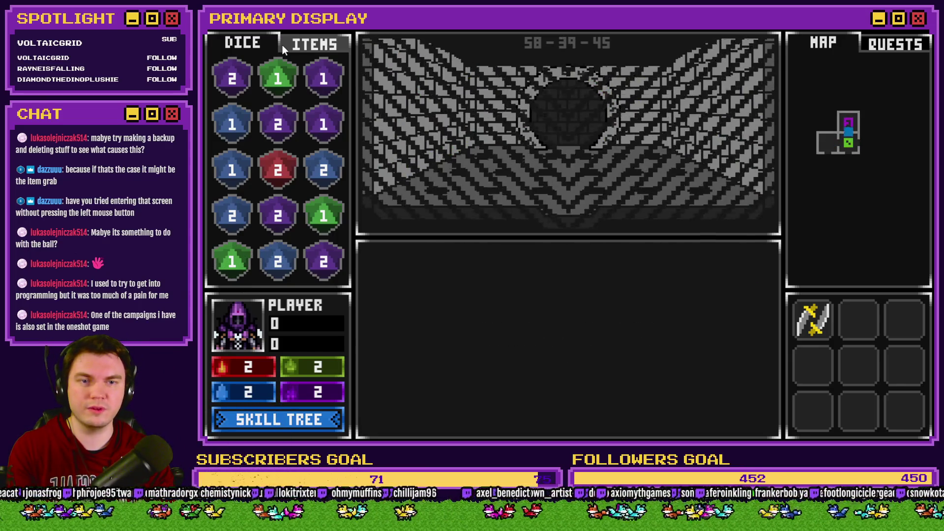
pyautogui.press('w')
pyautogui.press('w')
pyautogui.click(283, 46)
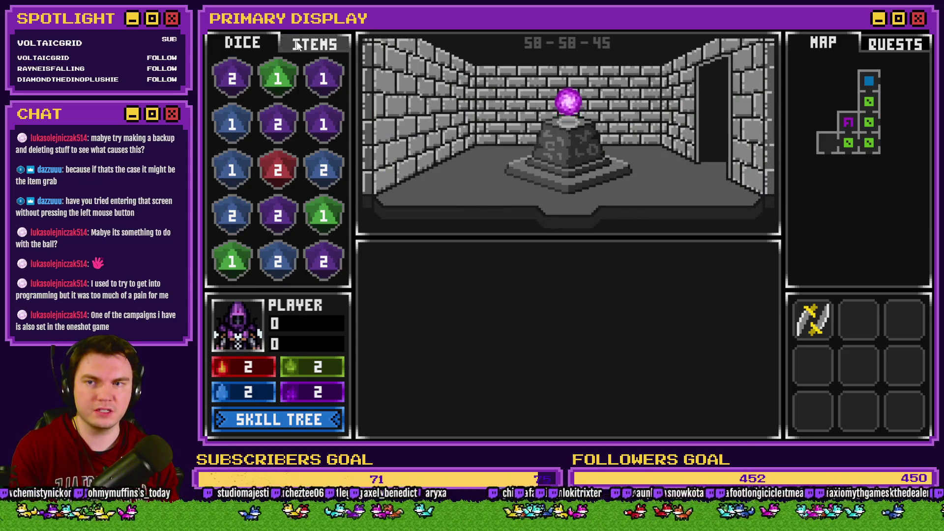
pyautogui.moveTo(568, 114)
pyautogui.mouseDown()
pyautogui.moveTo(441, 187)
pyautogui.moveTo(305, 183)
pyautogui.moveTo(278, 169)
pyautogui.mouseUp()
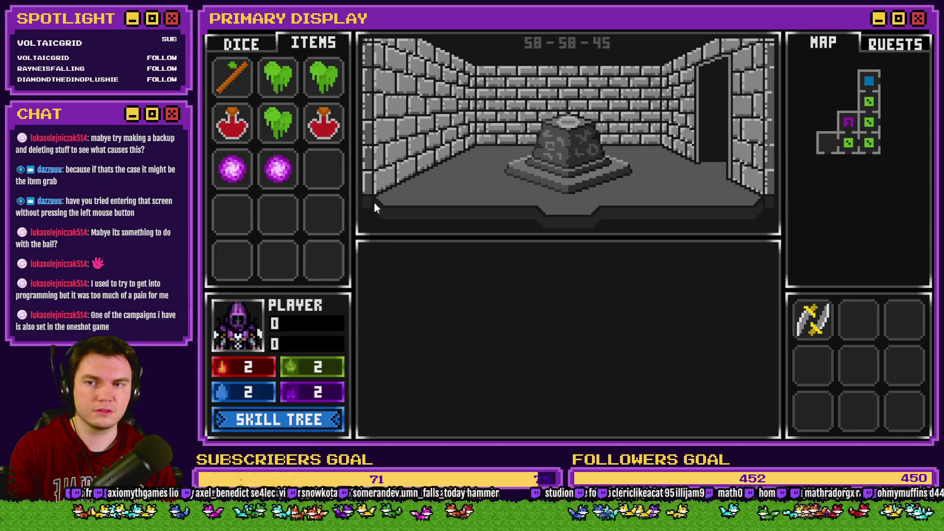
# Check the neighbouring rooms, try returning the orb to the pedestal, then walk down through several rooms
pyautogui.press('s')
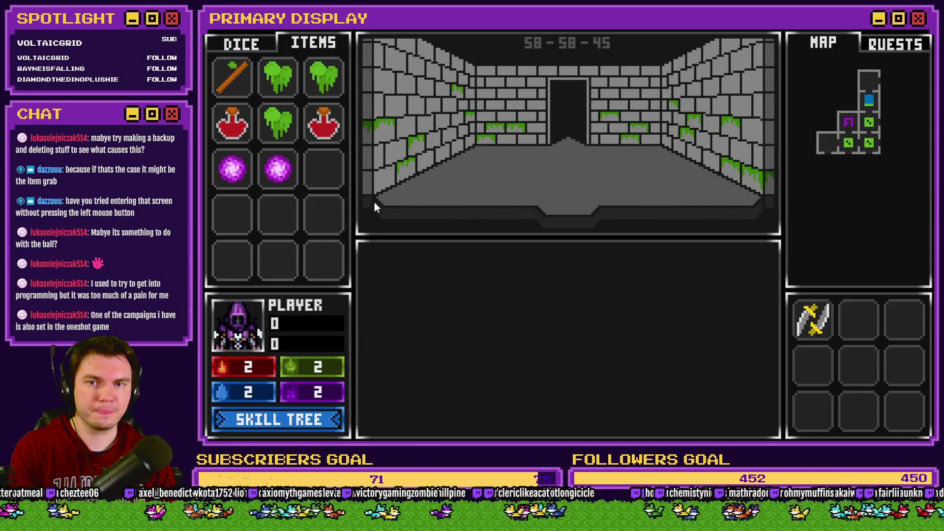
pyautogui.press('w')
pyautogui.press('s')
pyautogui.press('w')
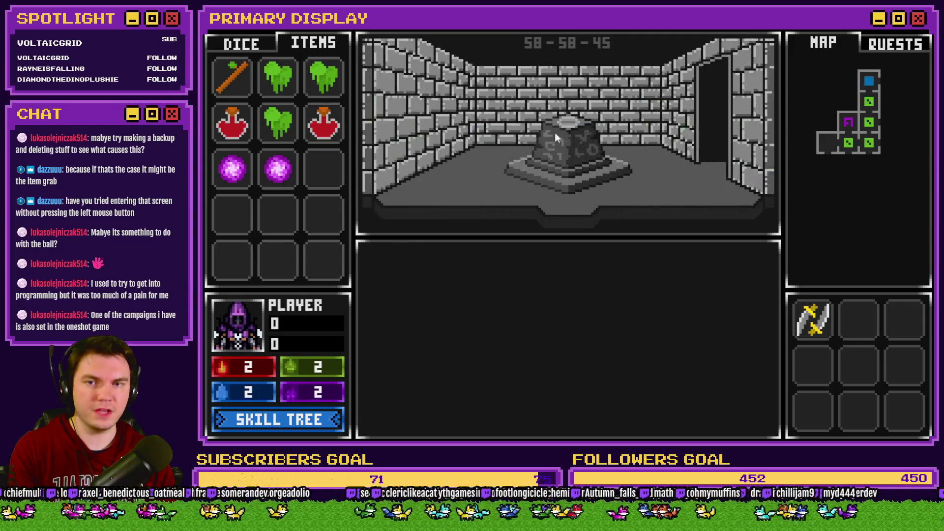
pyautogui.press('d')
pyautogui.press('a')
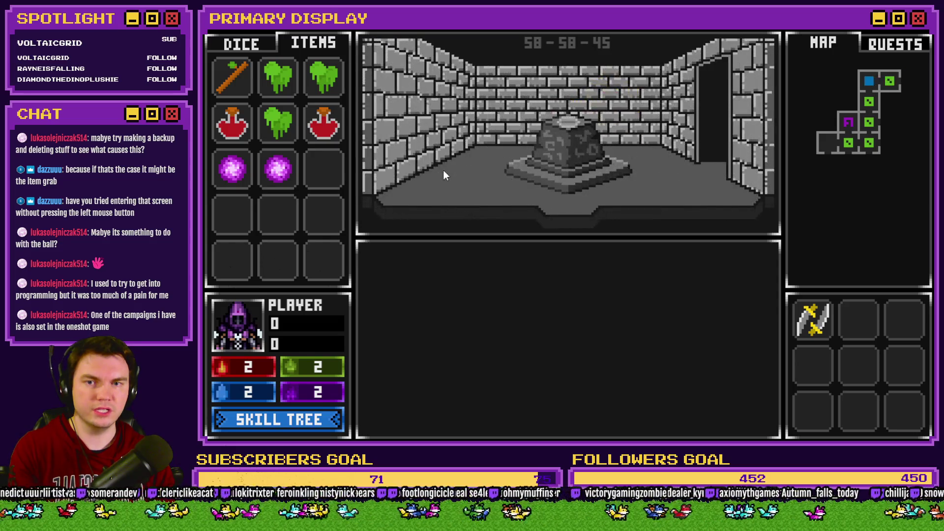
pyautogui.moveTo(278, 168)
pyautogui.mouseDown()
pyautogui.moveTo(528, 152)
pyautogui.moveTo(568, 125)
pyautogui.mouseUp()
pyautogui.moveTo(278, 169)
pyautogui.mouseDown()
pyautogui.moveTo(526, 175)
pyautogui.moveTo(568, 128)
pyautogui.moveTo(595, 117)
pyautogui.moveTo(576, 102)
pyautogui.mouseUp()
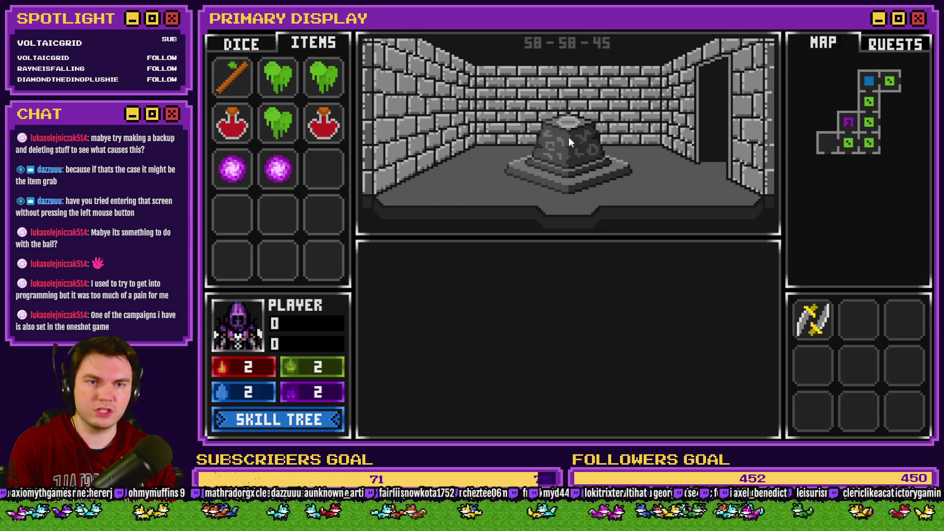
pyautogui.press('s')
pyautogui.press('s')
pyautogui.press('s')
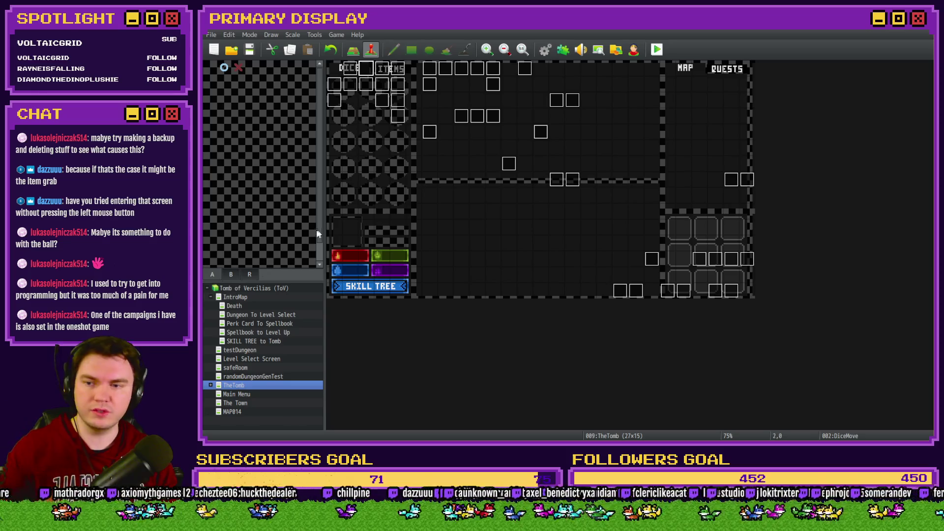
# In the Perk Card To Spellbook start event, change the random item variables range to 821..827
pyautogui.click(244, 324)
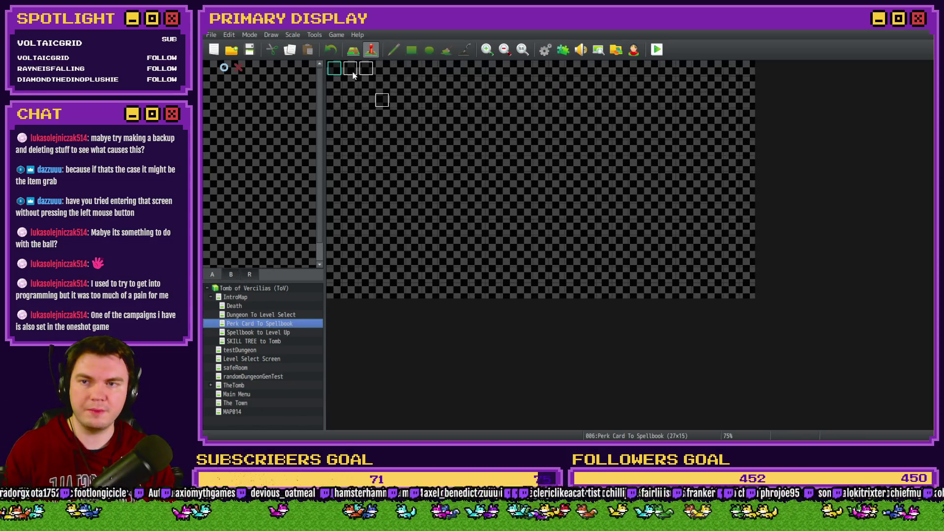
pyautogui.doubleClick(353, 73)
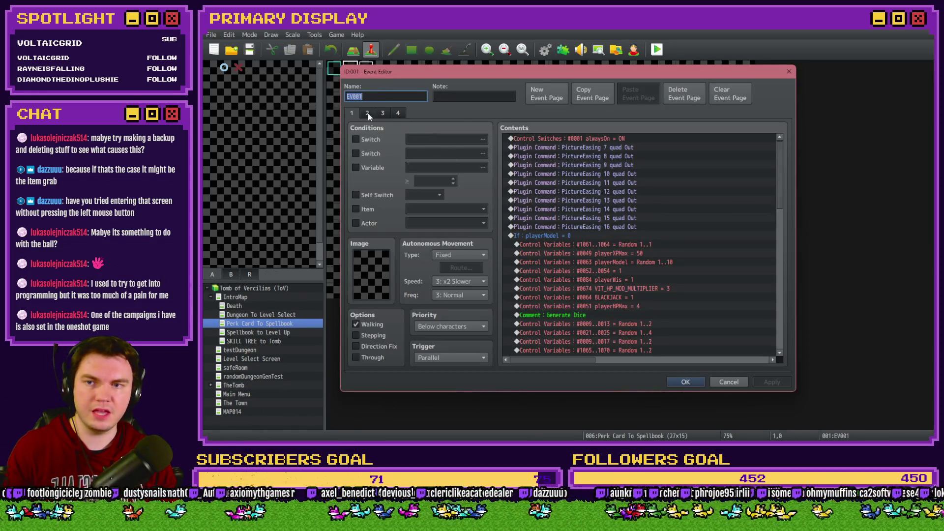
pyautogui.scroll(-5, 620, 236)
pyautogui.click(636, 246)
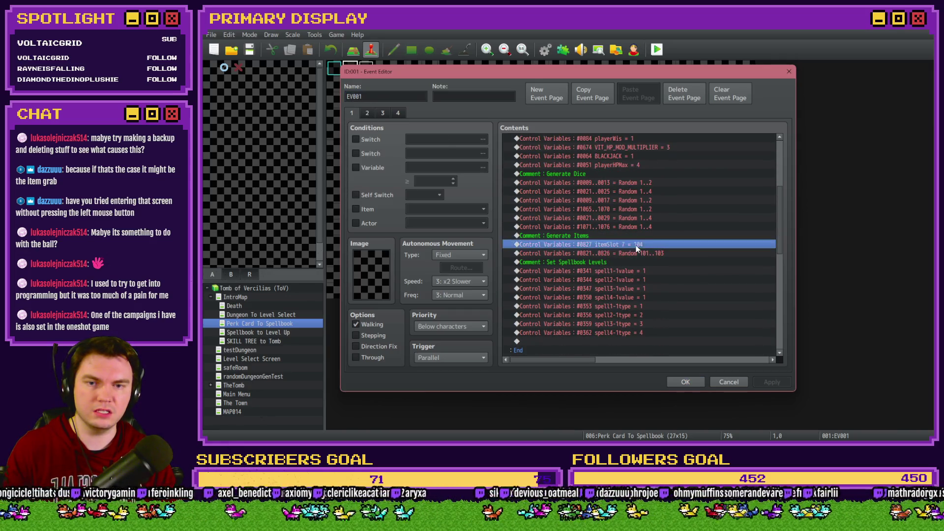
pyautogui.doubleClick(634, 253)
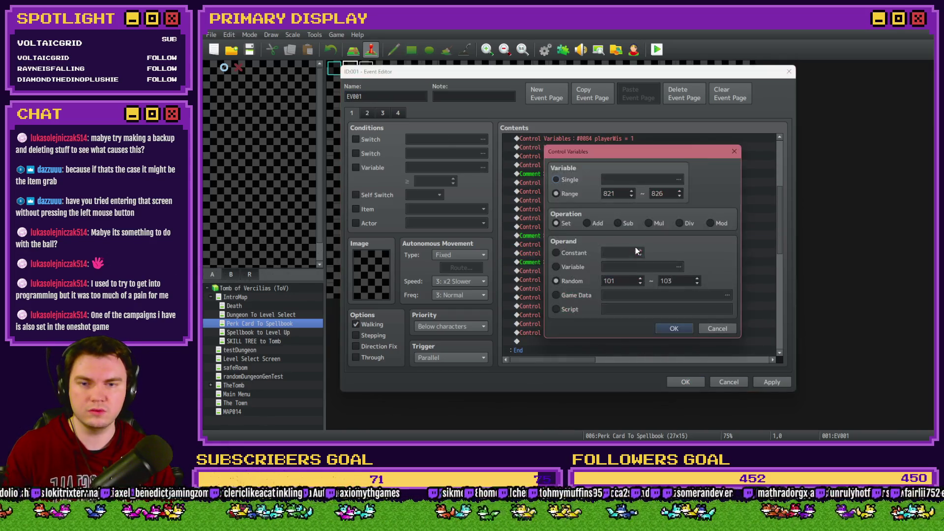
pyautogui.scroll(1, 678, 280)
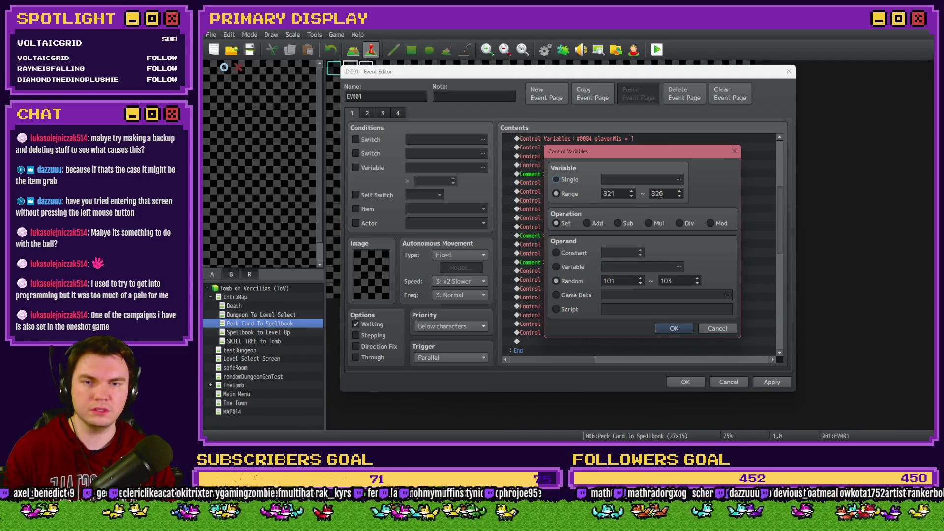
pyautogui.write('827')
pyautogui.click(674, 328)
pyautogui.click(688, 383)
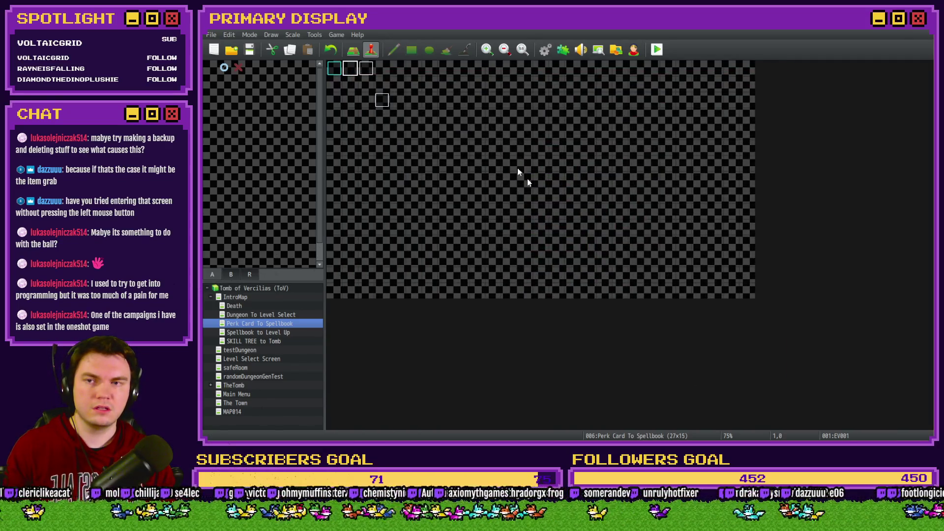
# Move the itemSlot 7 = 104 command above the random item variables command
pyautogui.doubleClick(358, 70)
pyautogui.scroll(-5, 607, 275)
pyautogui.click(626, 253)
pyautogui.hotkey('ctrl', 'x')
pyautogui.click(632, 246)
pyautogui.hotkey('ctrl', 'v')
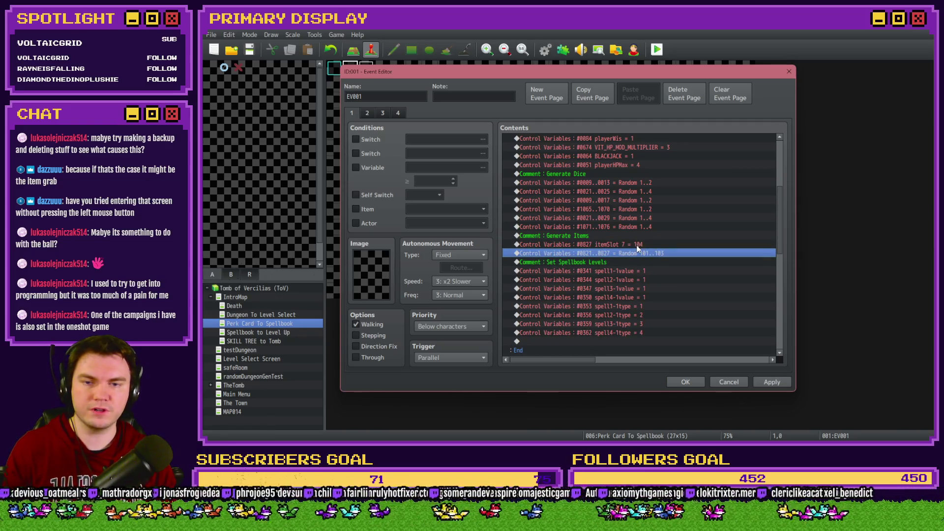
pyautogui.click(686, 382)
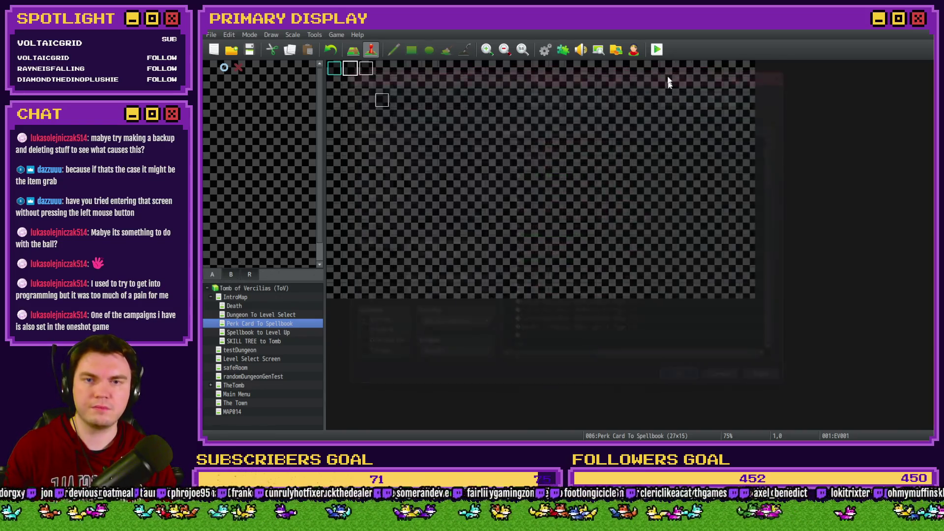
# Save, start a fresh playtest with the items panel shown, and walk on to take the pedestal's purple orb
pyautogui.click(534, 249)
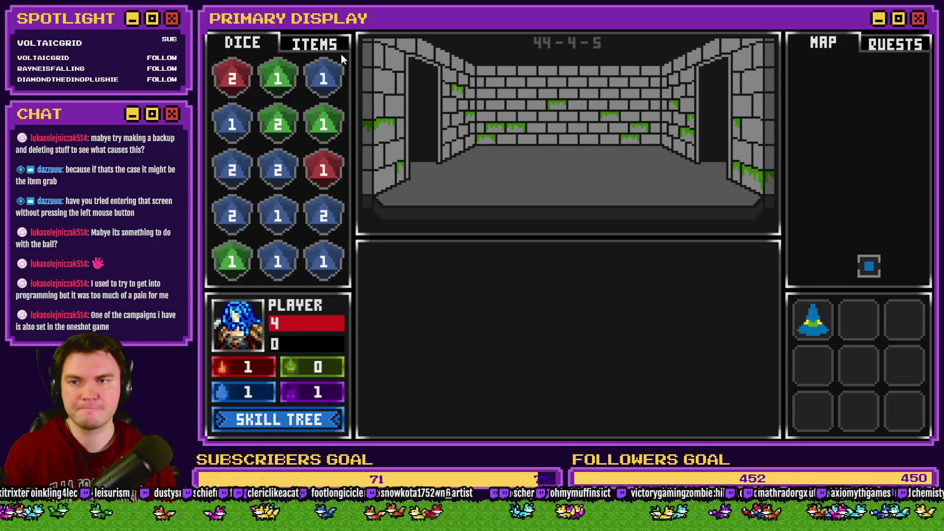
pyautogui.click(313, 44)
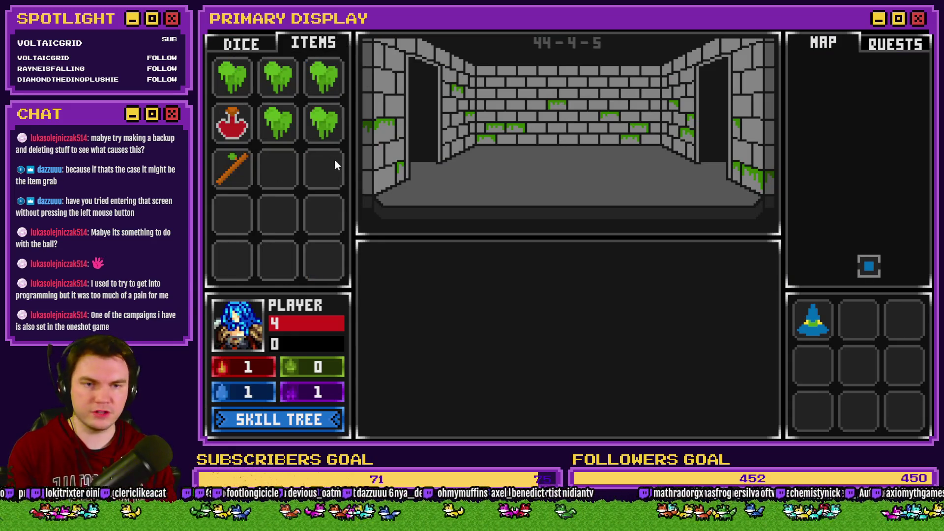
pyautogui.click(439, 194)
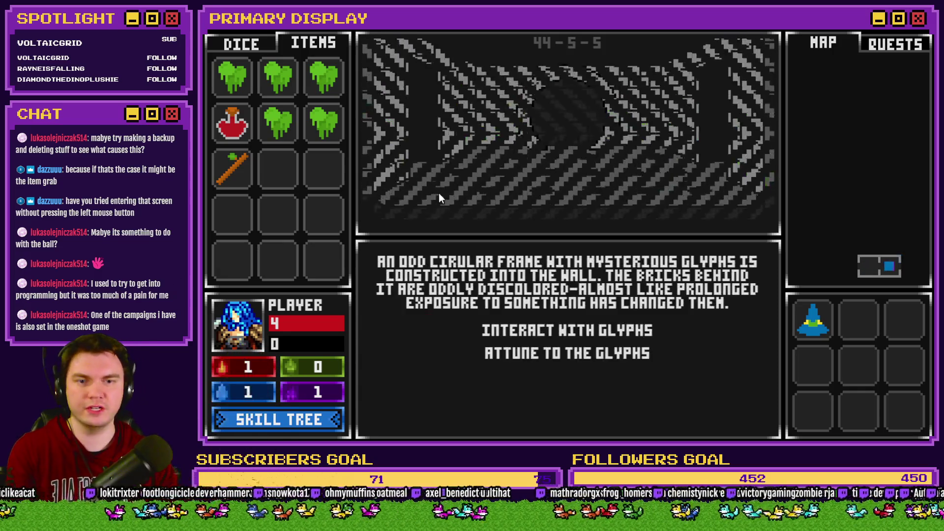
pyautogui.click(460, 184)
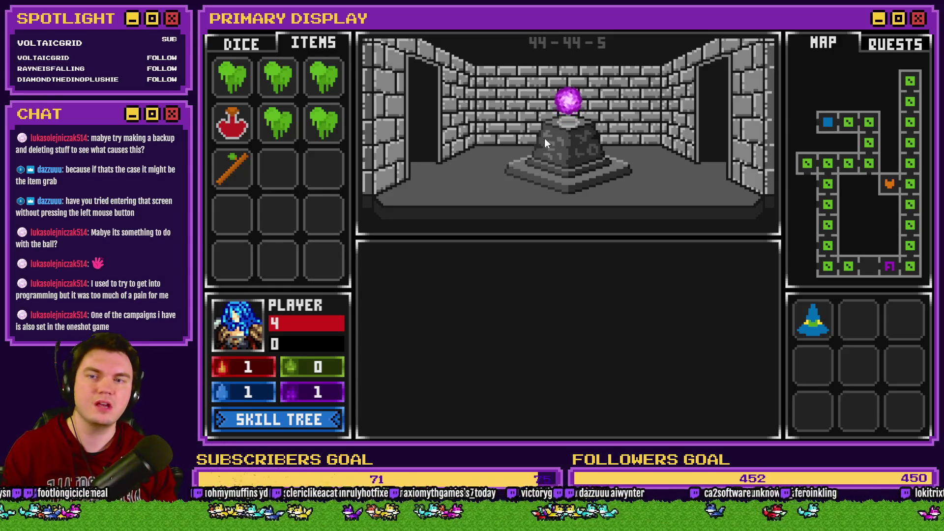
pyautogui.click(566, 106)
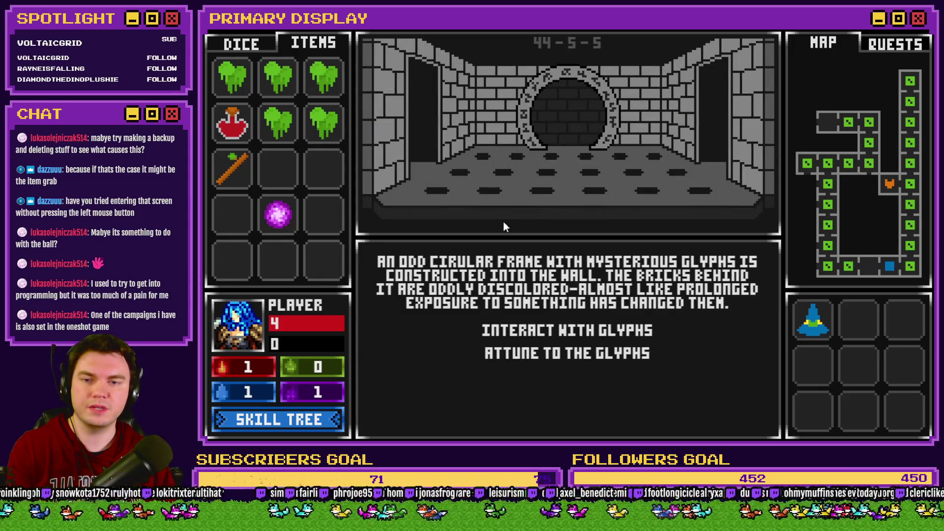
# Choose 'Interact with Glyphs' in the glyph frame room to bring up the circular maze puzzle
pyautogui.click(553, 329)
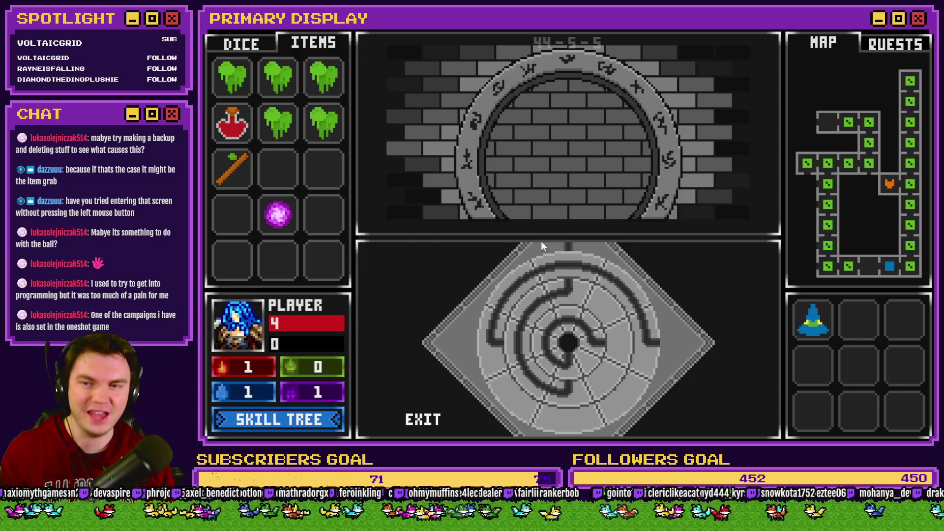
# Drop the orb into the maze centre and rotate the rings into alignment to open the portal
pyautogui.moveTo(295, 236)
pyautogui.mouseDown()
pyautogui.moveTo(549, 338)
pyautogui.moveTo(532, 354)
pyautogui.mouseUp()
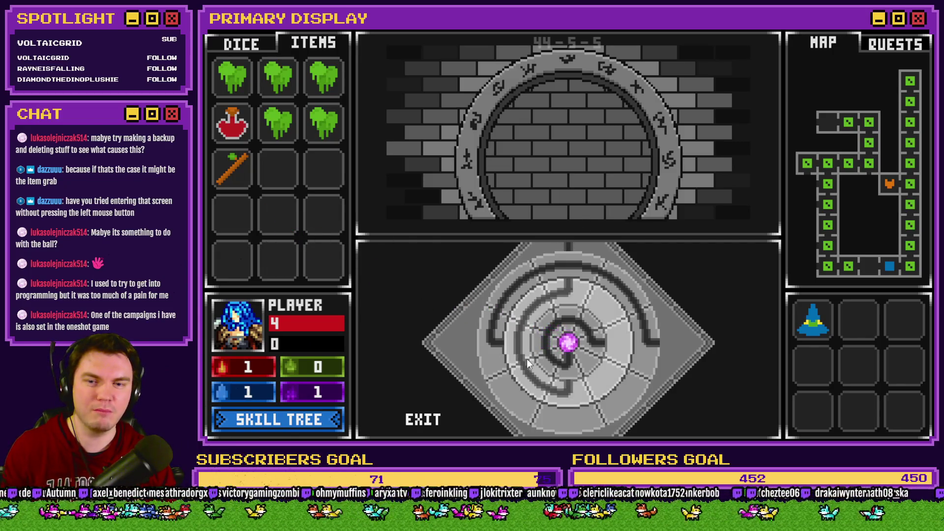
pyautogui.moveTo(567, 265)
pyautogui.mouseDown()
pyautogui.moveTo(542, 276)
pyautogui.moveTo(506, 359)
pyautogui.moveTo(566, 297)
pyautogui.moveTo(537, 356)
pyautogui.moveTo(572, 385)
pyautogui.moveTo(578, 320)
pyautogui.mouseUp()
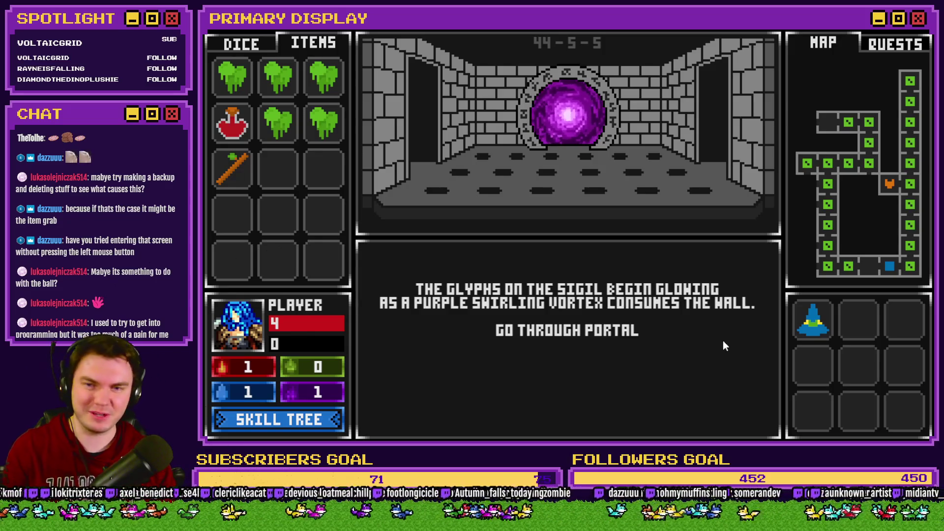
# Go through the portal, take the Spiked Pauldron perk, and walk to the orb pedestal room
pyautogui.click(724, 341)
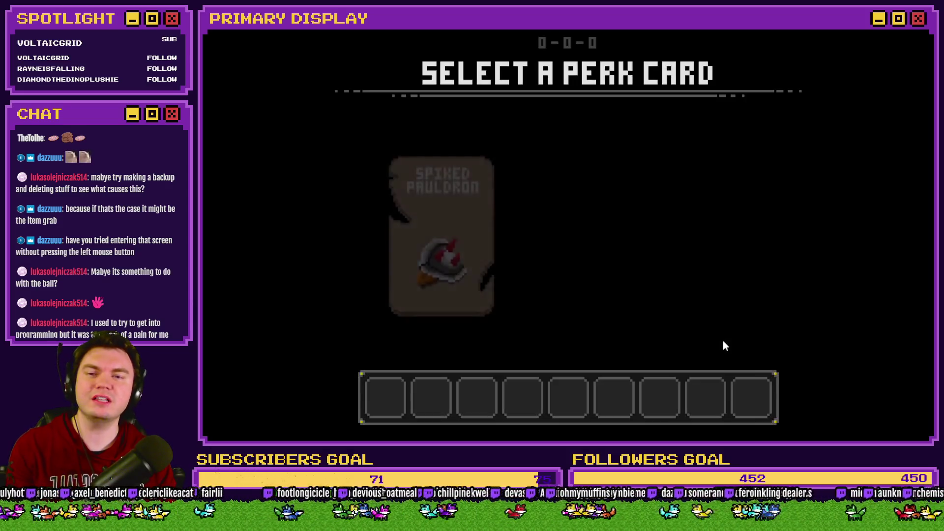
pyautogui.click(480, 243)
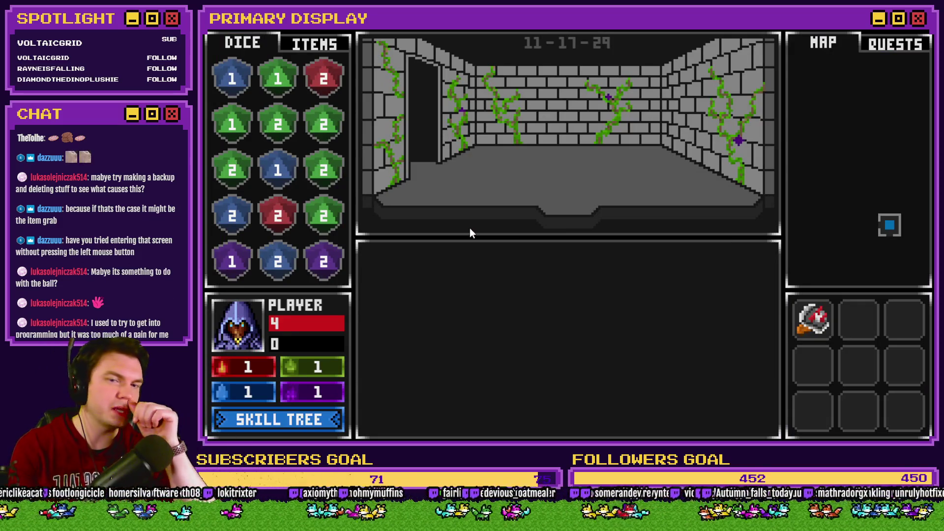
pyautogui.press('w')
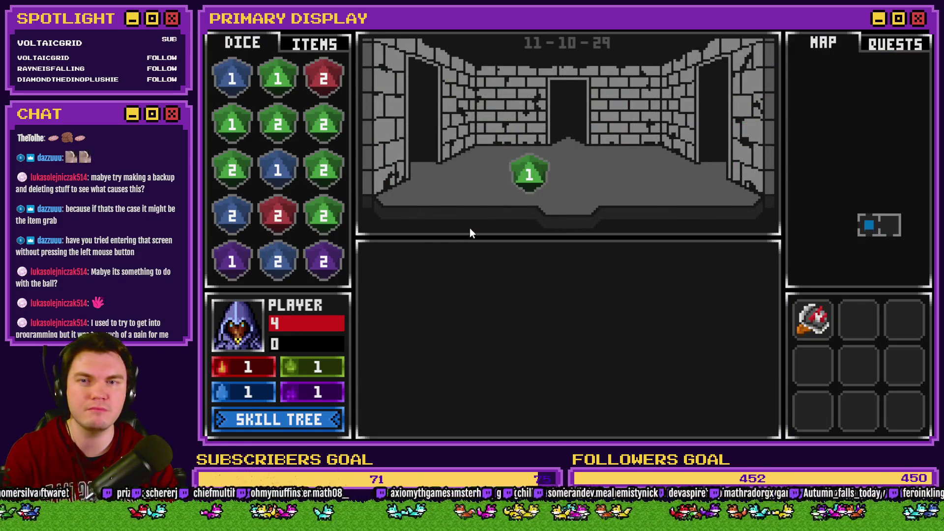
pyautogui.press('s')
pyautogui.press('a')
pyautogui.press('d')
pyautogui.press('d')
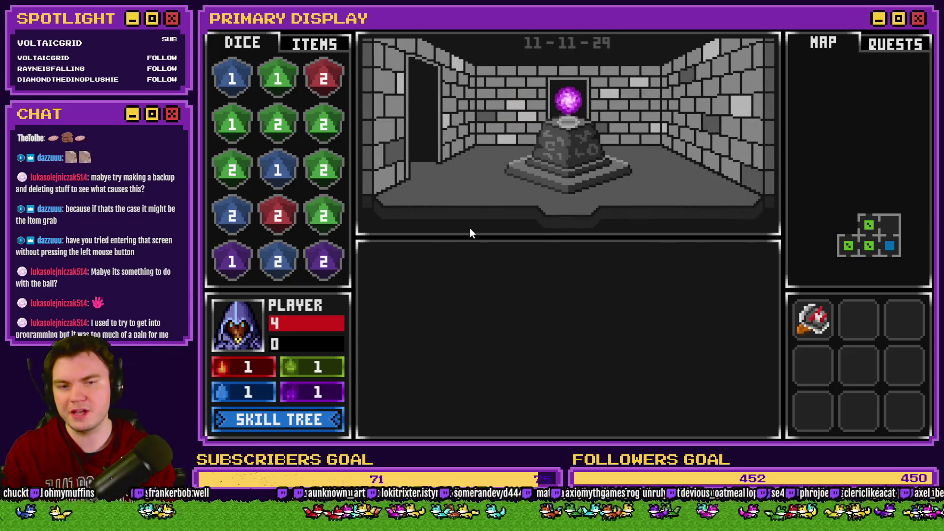
# With the item inventory shown, lift the glowing orb off the pedestal and advance to the next floor
pyautogui.click(316, 43)
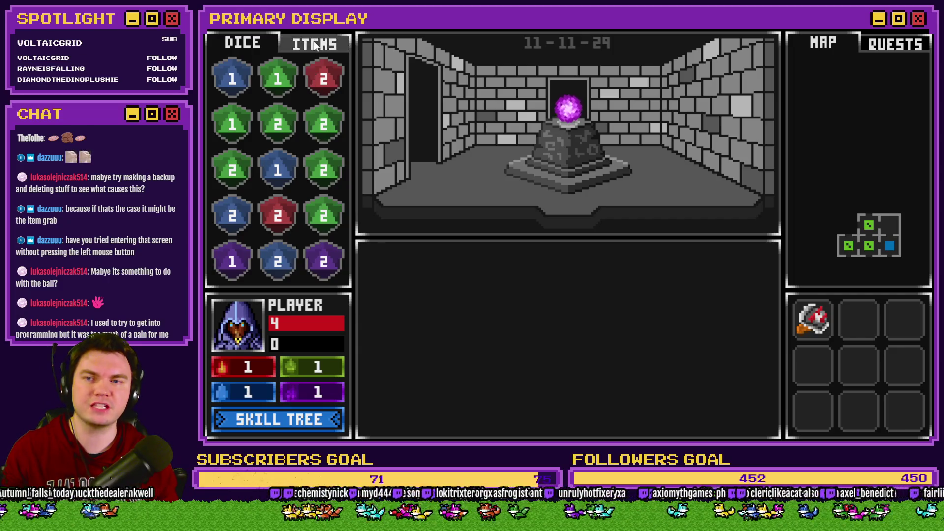
pyautogui.moveTo(565, 114)
pyautogui.mouseDown()
pyautogui.moveTo(363, 167)
pyautogui.moveTo(316, 168)
pyautogui.moveTo(553, 149)
pyautogui.moveTo(556, 128)
pyautogui.moveTo(527, 127)
pyautogui.mouseUp()
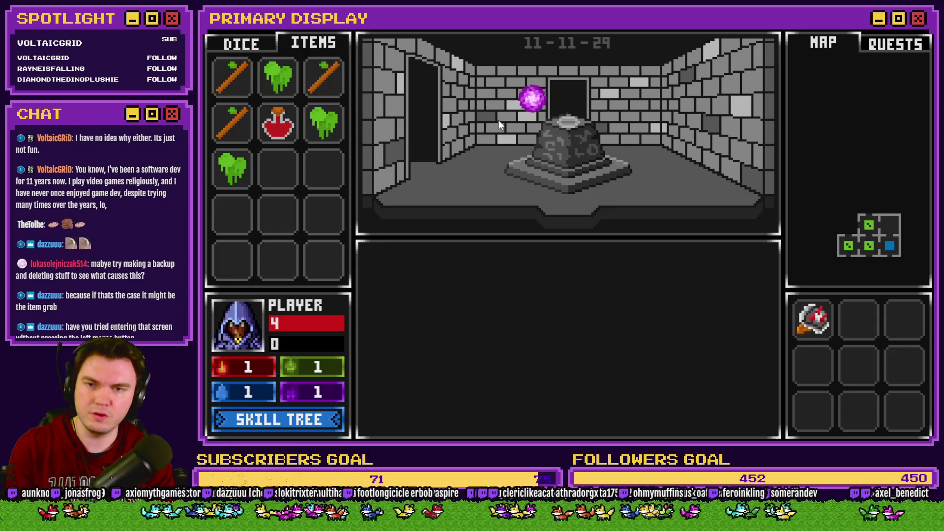
pyautogui.press('space')
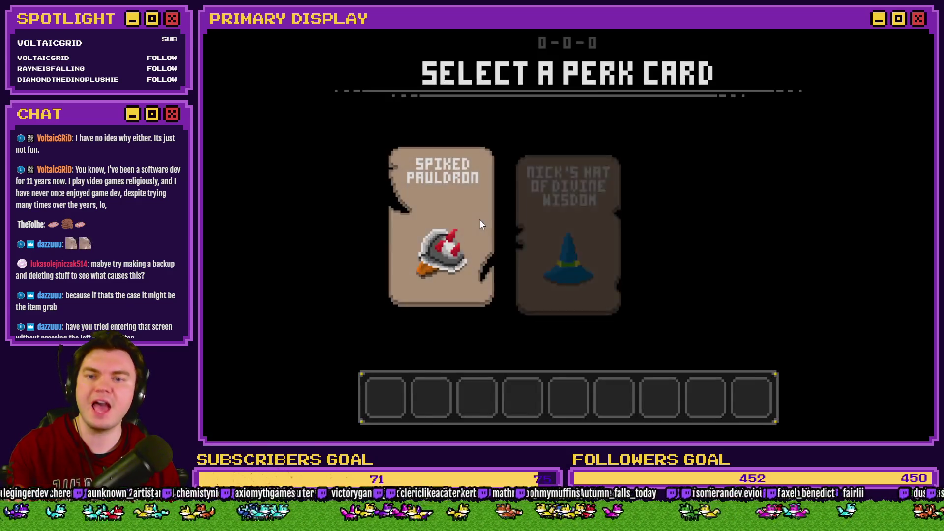
# Take the Spiked Pauldron perk, then drop and re-collect the green item and the red potion
pyautogui.click(480, 225)
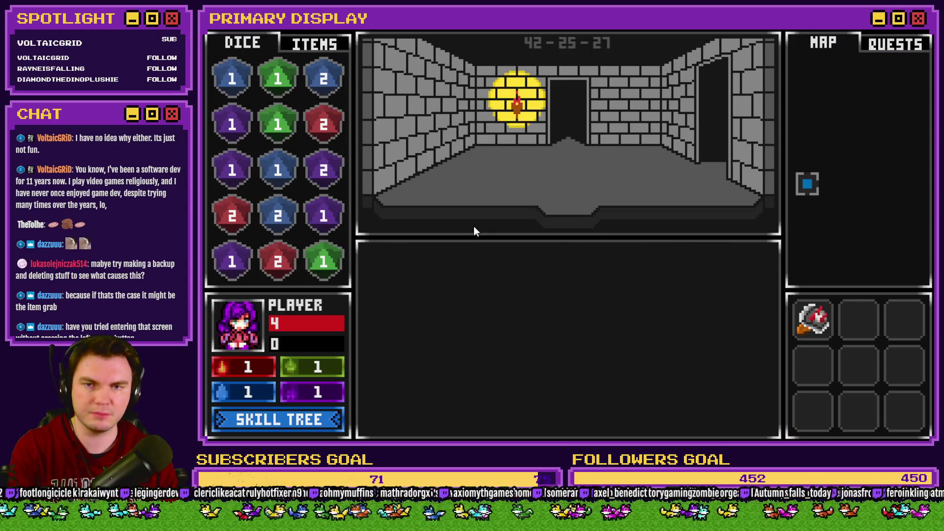
pyautogui.click(312, 46)
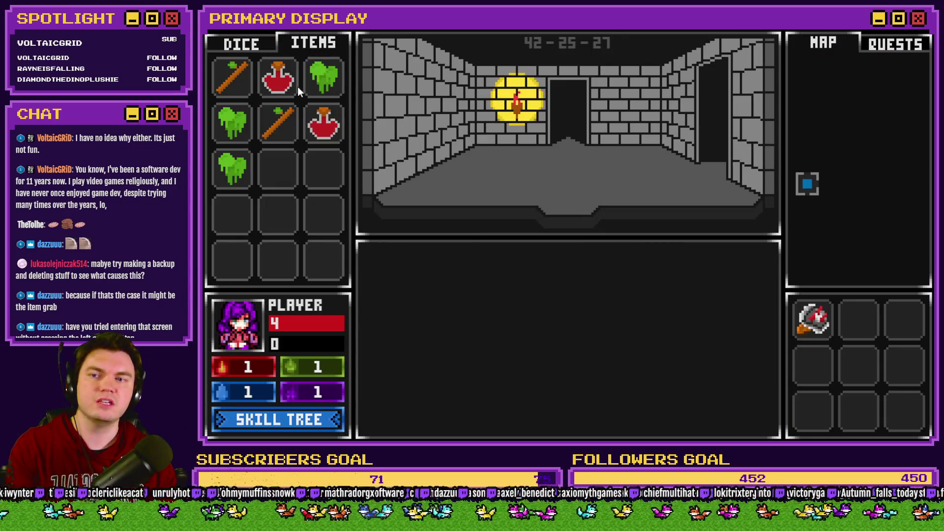
pyautogui.moveTo(318, 81)
pyautogui.mouseDown()
pyautogui.moveTo(463, 162)
pyautogui.moveTo(520, 172)
pyautogui.mouseUp()
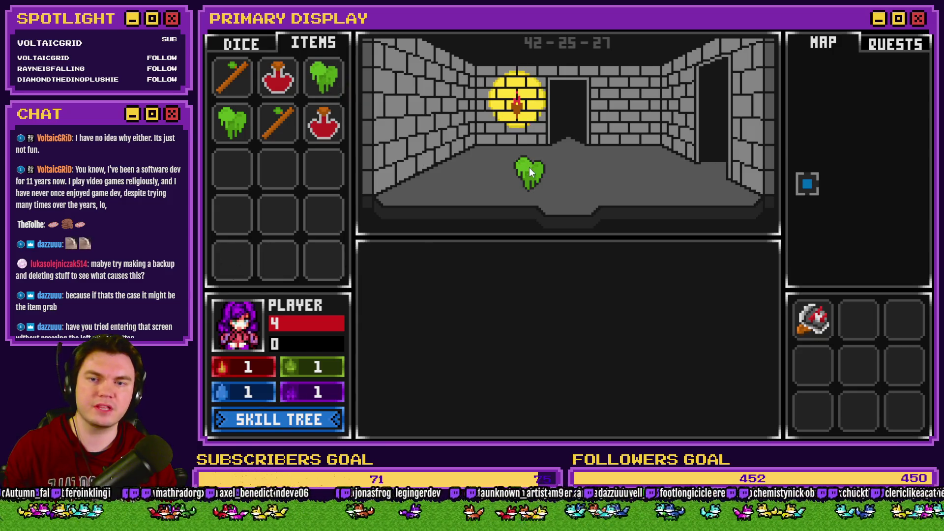
pyautogui.click(529, 168)
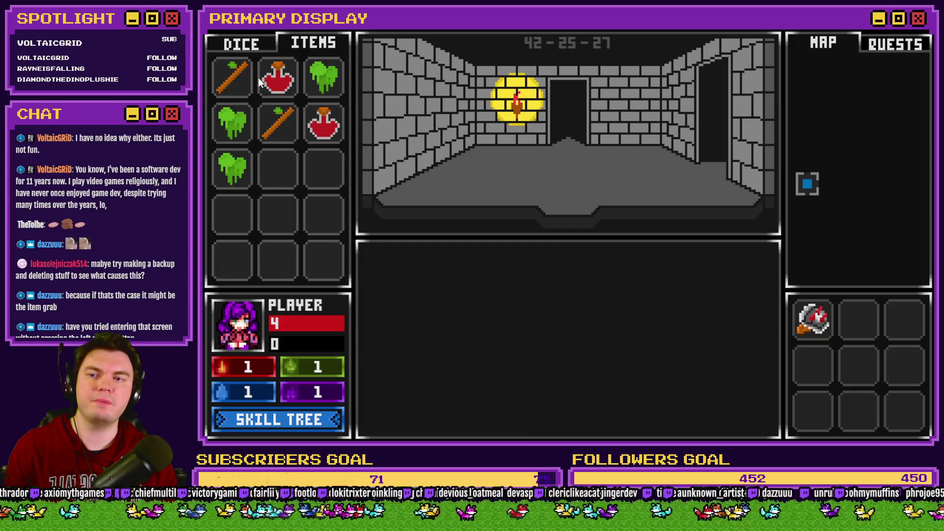
pyautogui.moveTo(278, 76); pyautogui.dragTo(465, 162)
pyautogui.moveTo(232, 168); pyautogui.dragTo(278, 76)
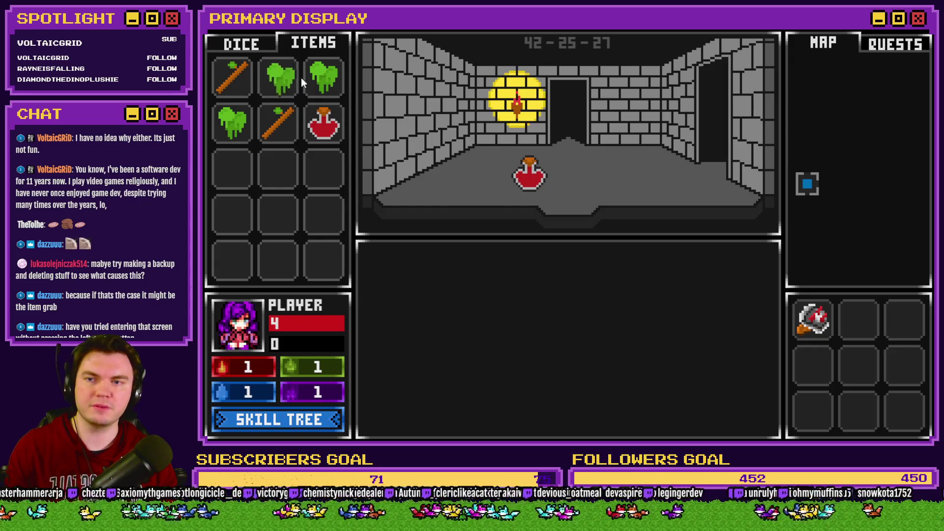
pyautogui.click(531, 177)
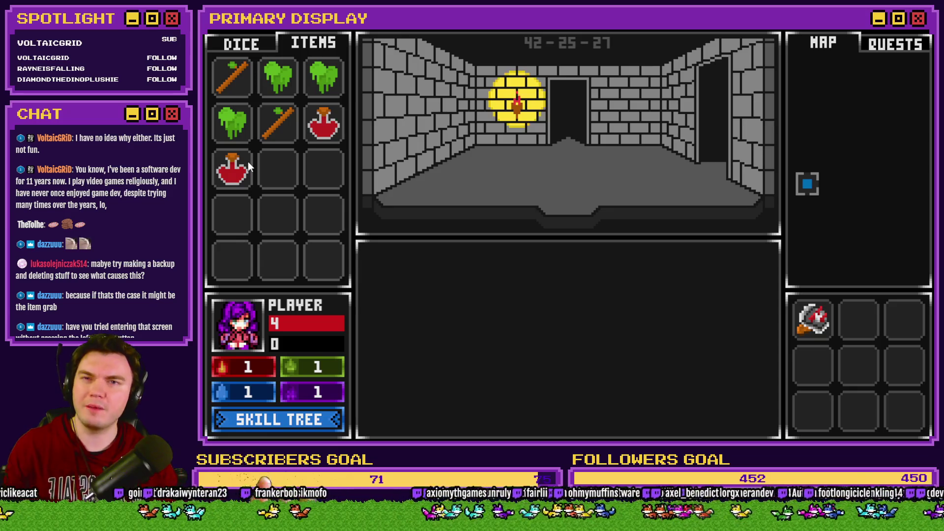
# Walk forward through four rooms to the room with the orb pedestal
pyautogui.press('w')
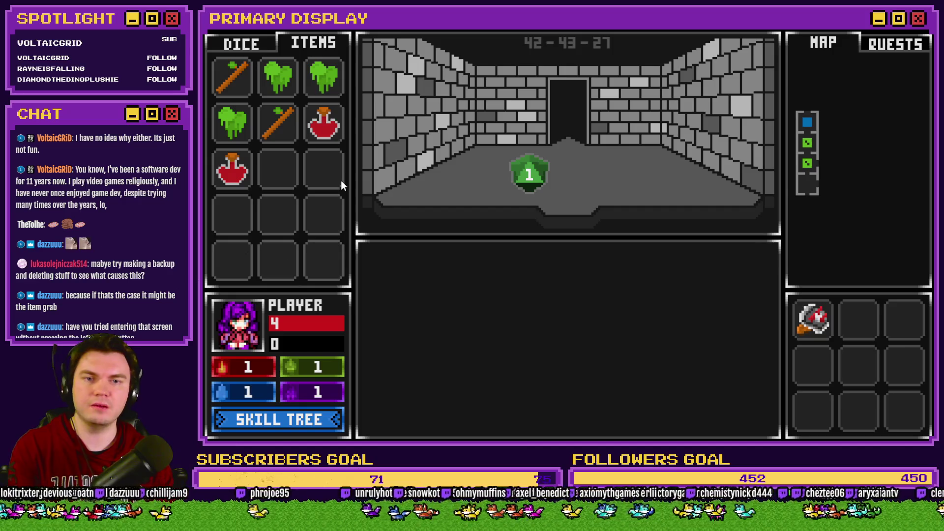
pyautogui.press('w')
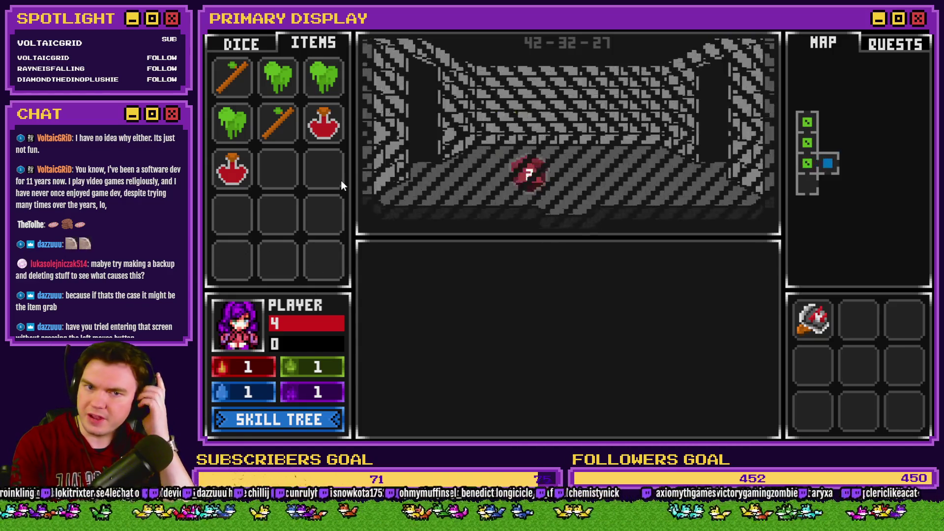
pyautogui.press('w')
pyautogui.press('w')
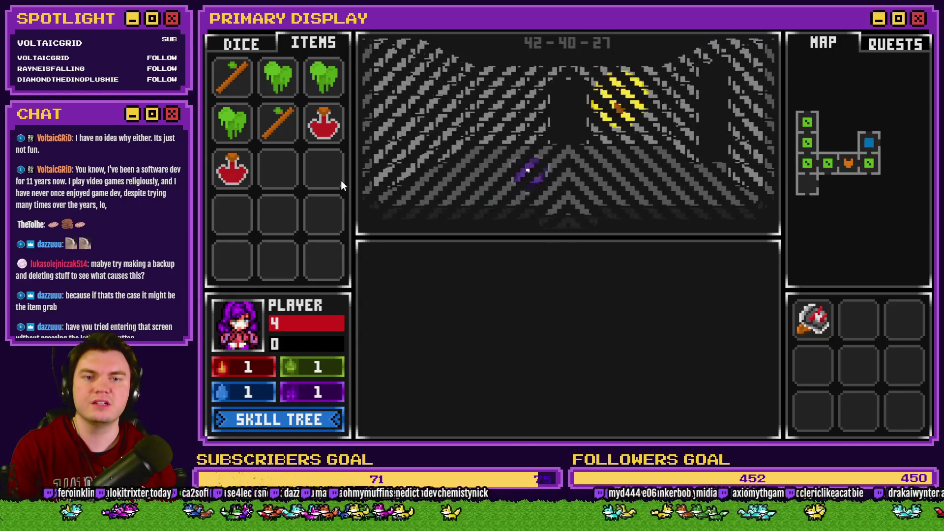
pyautogui.press('w')
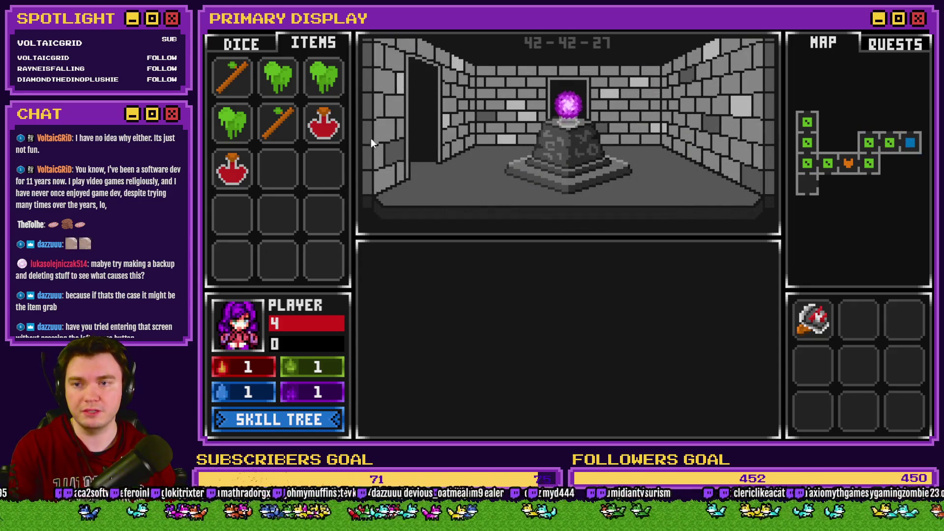
# Take the purple orb from the pedestal, then drop it onto the dungeon floor
pyautogui.click(573, 107)
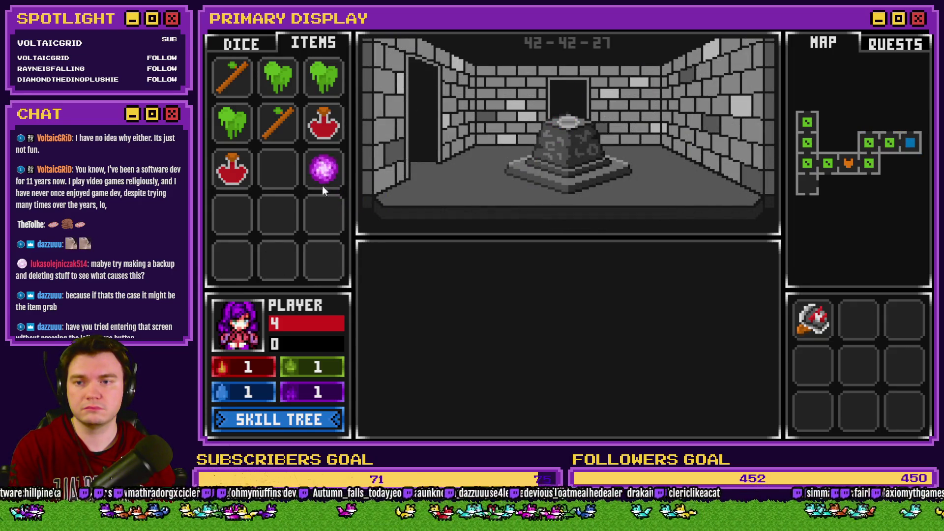
pyautogui.moveTo(324, 168)
pyautogui.mouseDown()
pyautogui.moveTo(294, 203)
pyautogui.moveTo(288, 185)
pyautogui.mouseUp()
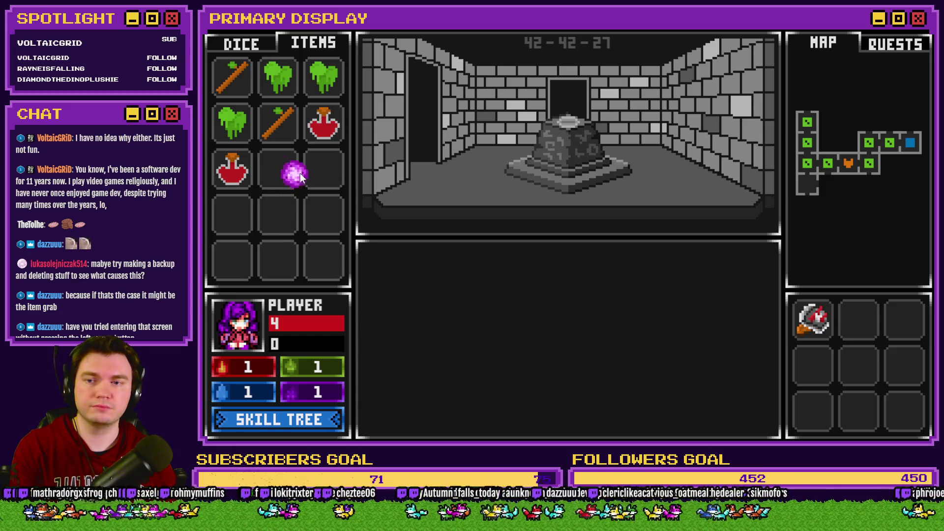
pyautogui.press('w')
pyautogui.moveTo(323, 169)
pyautogui.mouseDown()
pyautogui.moveTo(526, 226)
pyautogui.moveTo(605, 173)
pyautogui.mouseUp()
# Pick up the 1 die in the next room, recheck the inventory, then close the playtest
pyautogui.press('w')
pyautogui.moveTo(535, 182); pyautogui.dragTo(258, 108)
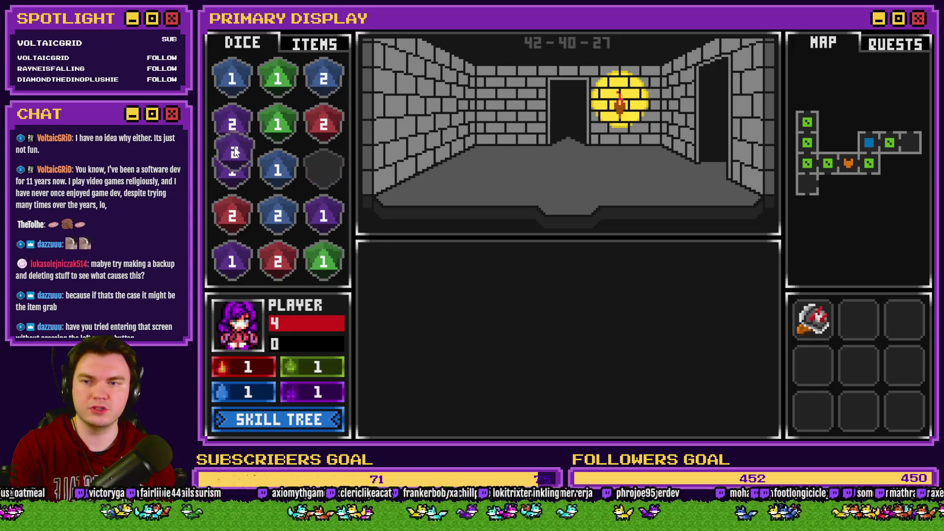
pyautogui.click(319, 52)
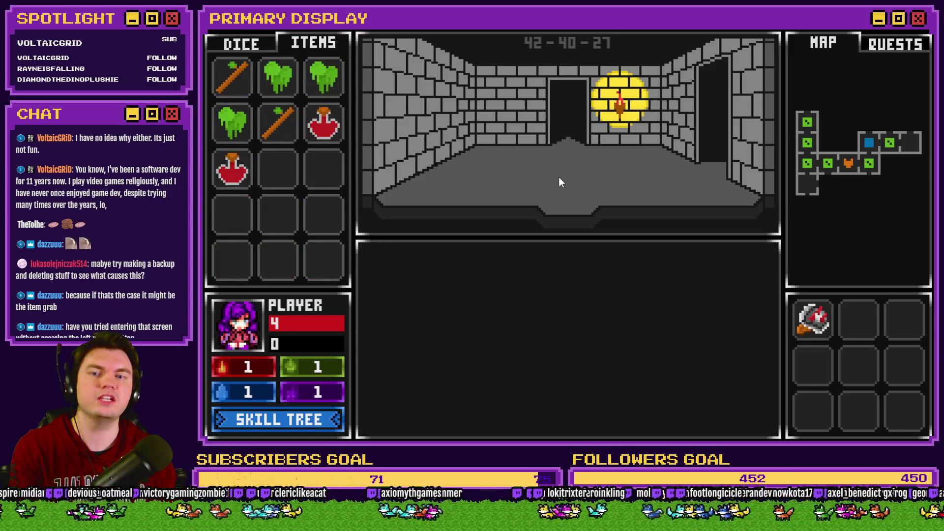
pyautogui.press('s')
pyautogui.press('w')
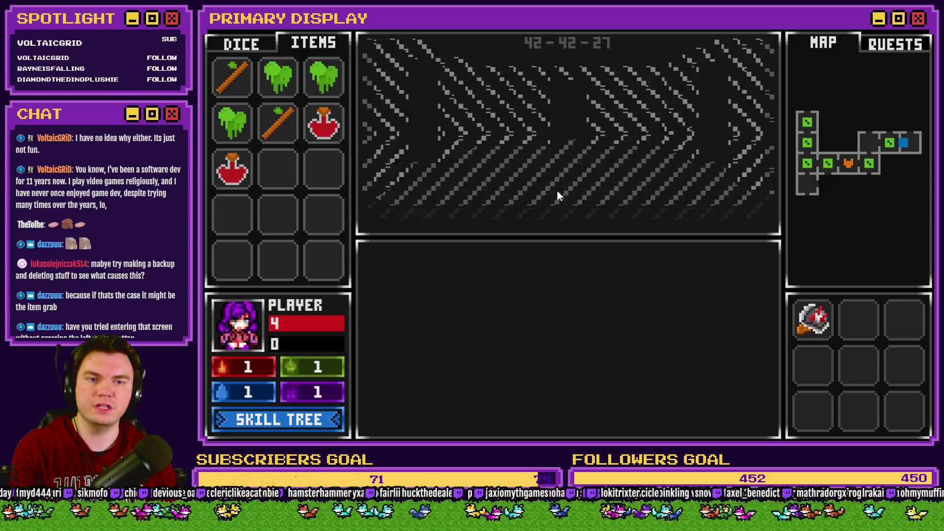
pyautogui.press('s')
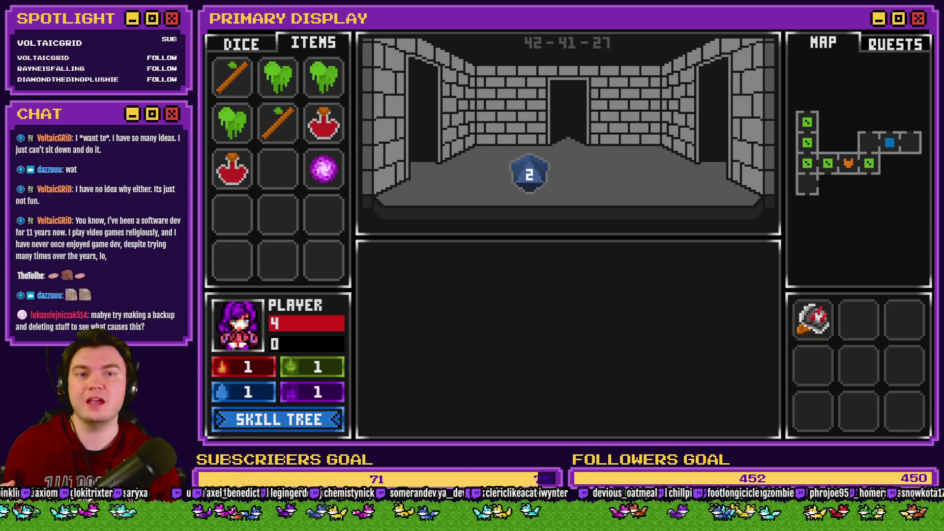
pyautogui.hotkey('alt', 'F4')
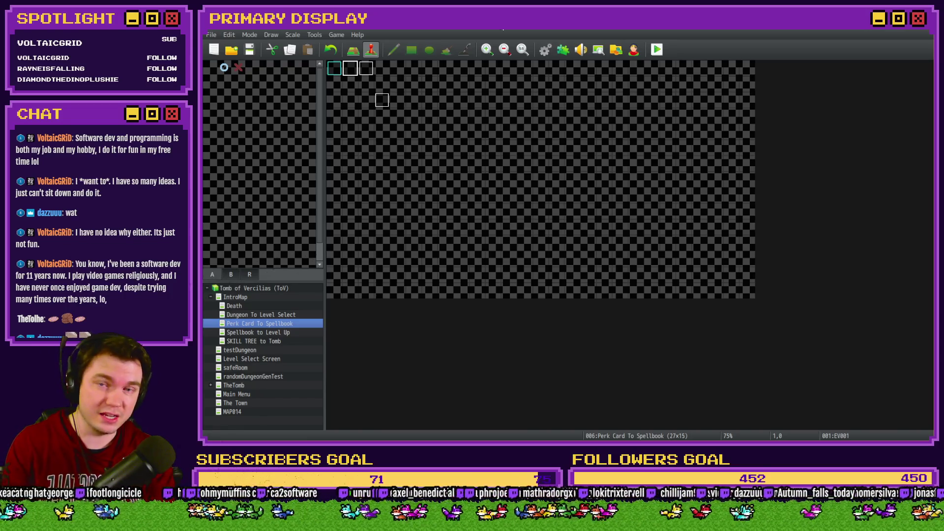
# Start a fresh playtest and advance several rooms forward through the dungeon
pyautogui.click(656, 49)
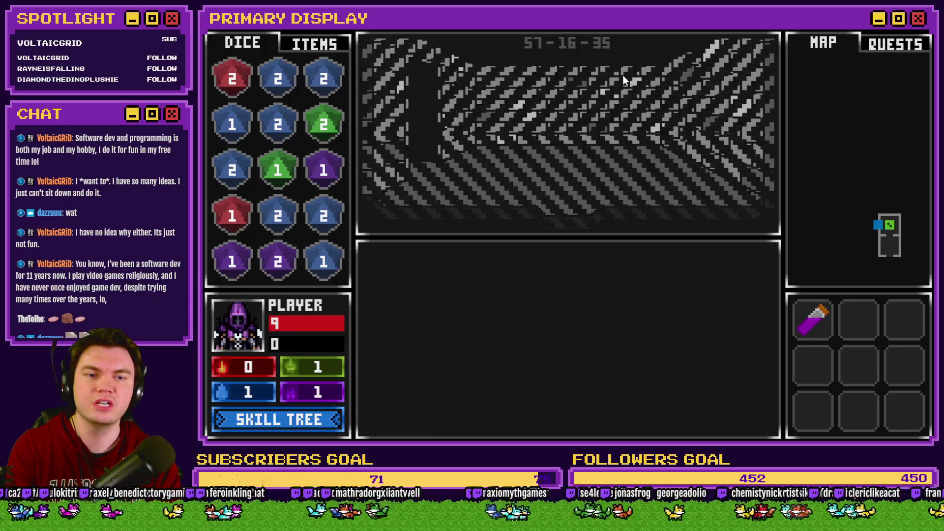
pyautogui.press('w')
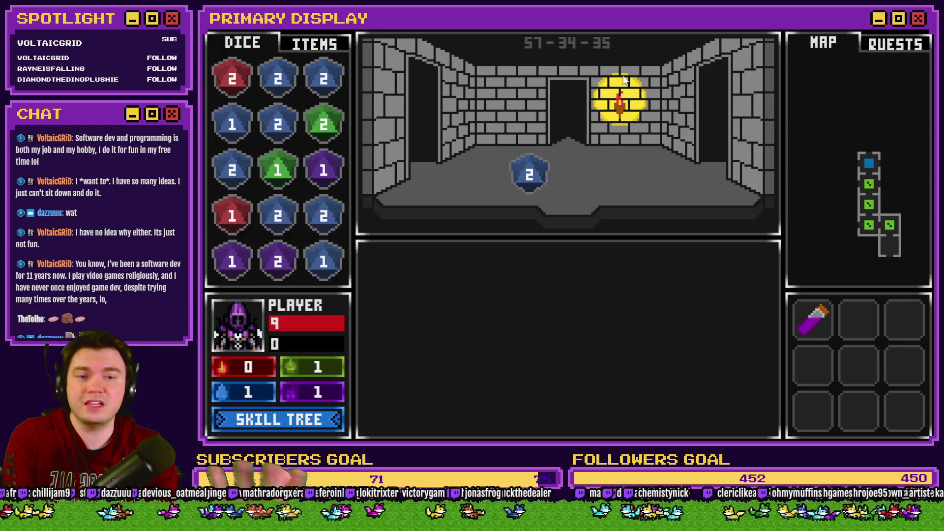
pyautogui.press('w')
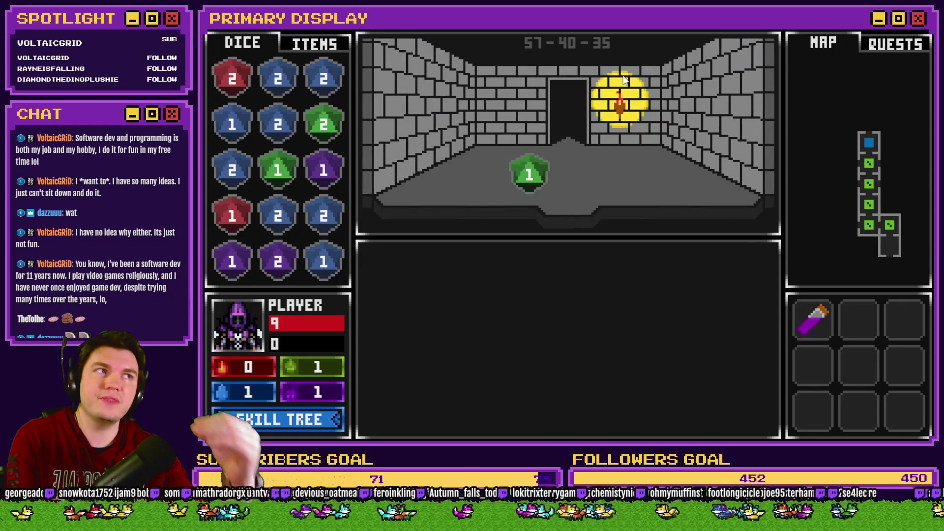
pyautogui.press('w')
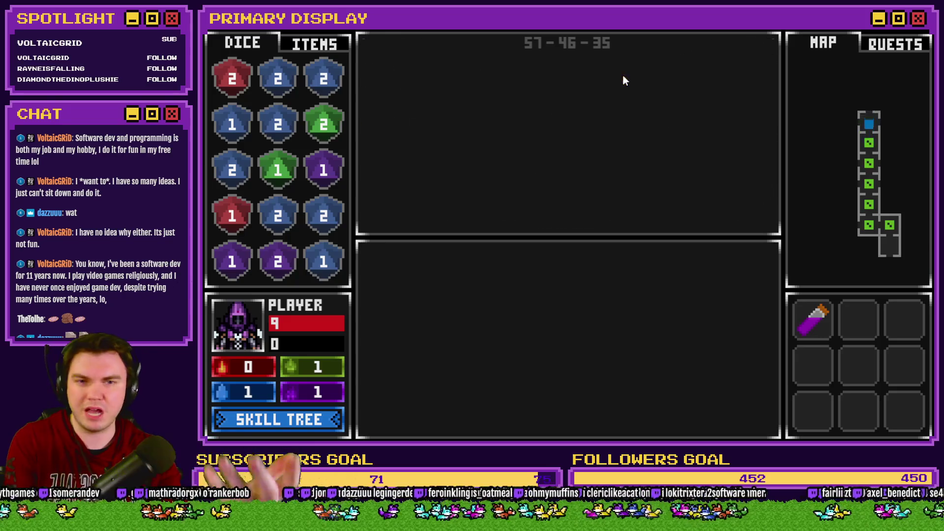
pyautogui.press('w')
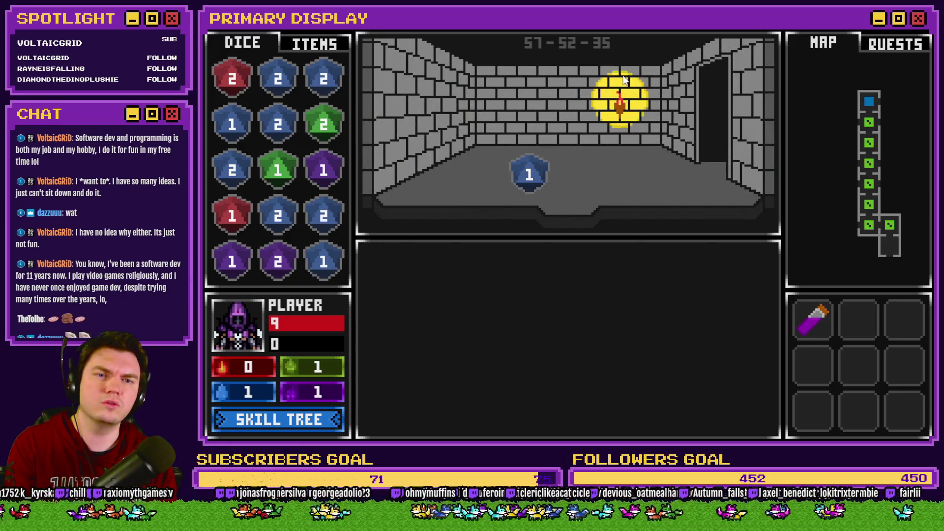
# Head left to the vine-covered pedestal corridor and confirm the purple orb is in ITEMS
pyautogui.press('d')
pyautogui.press('w')
pyautogui.press('a')
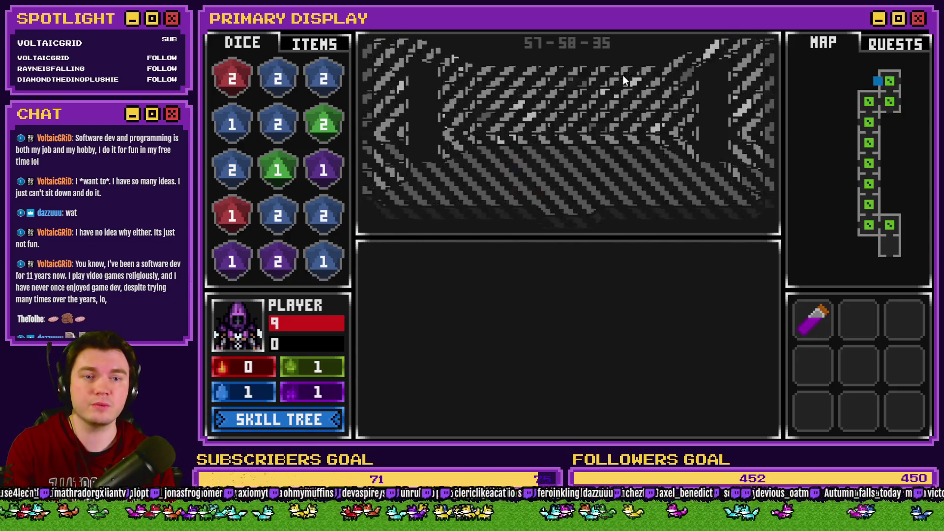
pyautogui.press('a')
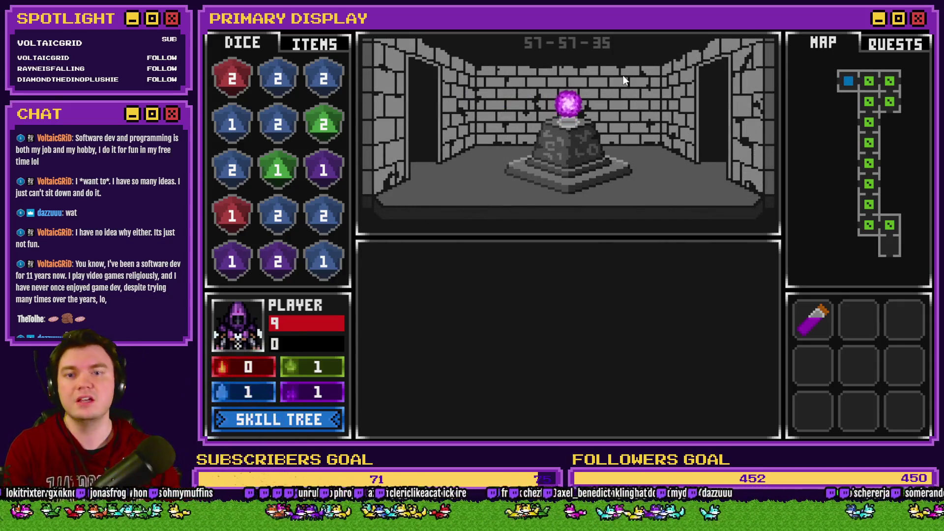
pyautogui.click(339, 44)
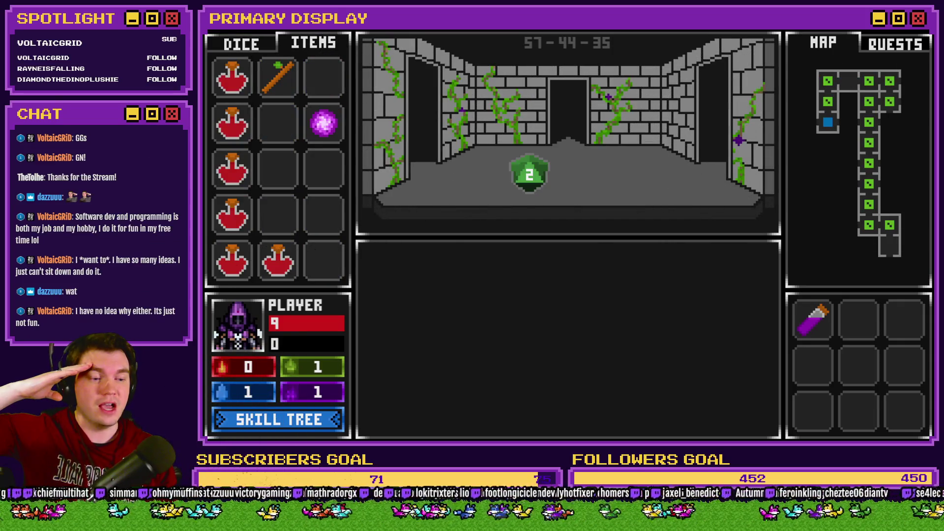